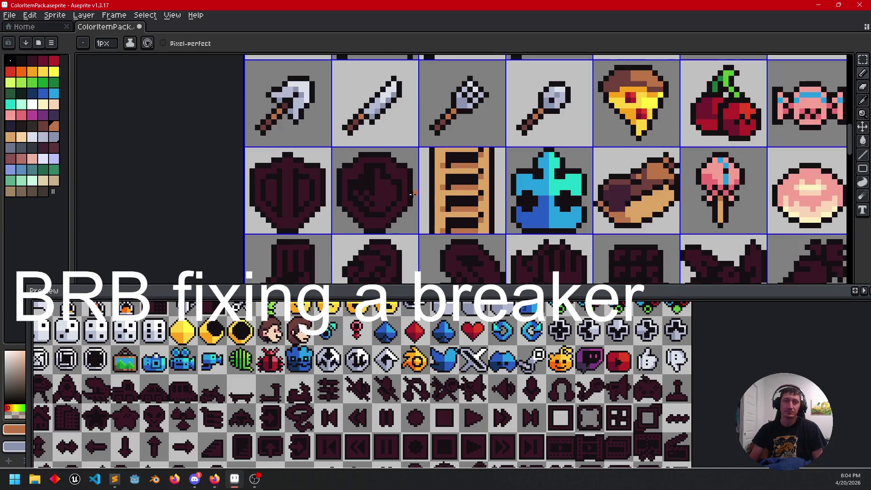
Step: Zoom in on the two shields and bucket-fill the first shield's body orange-brown
left_click_drag(470, 193, 468, 181)
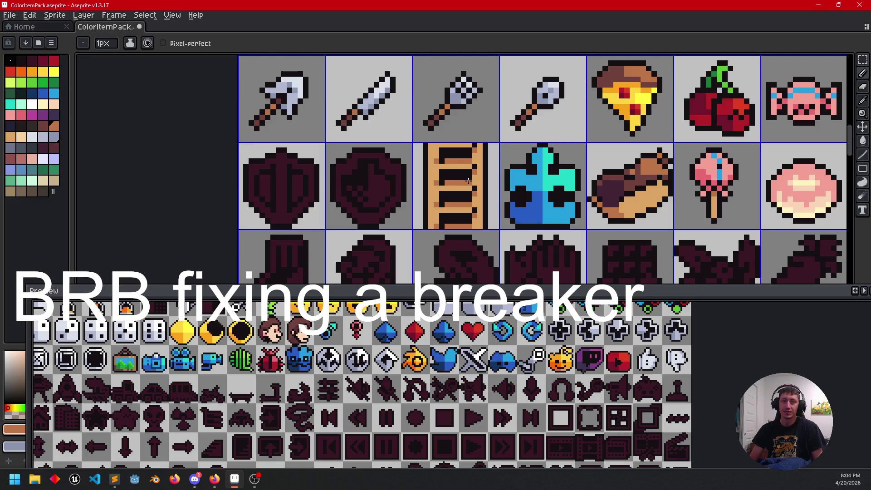
scroll(345, 182, "up", 2)
mouse_move(345, 181)
left_mouse_down()
mouse_move(422, 141)
mouse_move(433, 160)
left_mouse_up()
key("g")
left_click(299, 212)
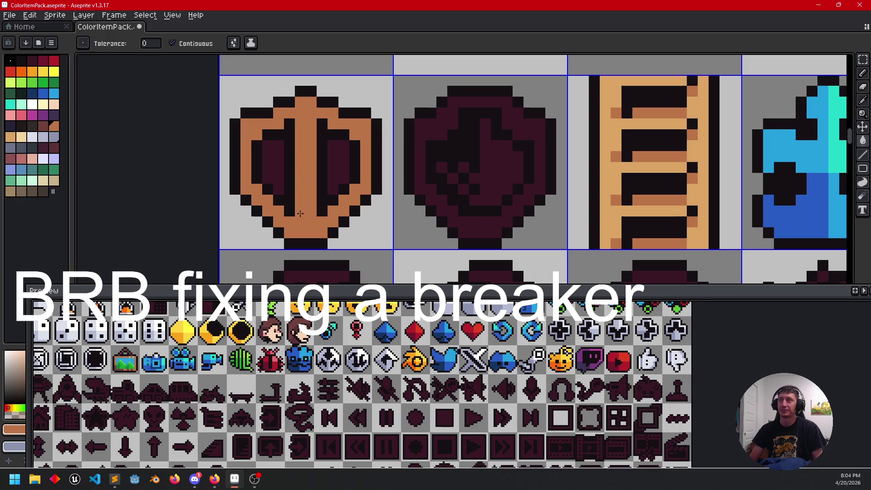
Step: Fill the second shield orange-brown and set light orange and dark reddish-brown as colours
left_click(428, 186)
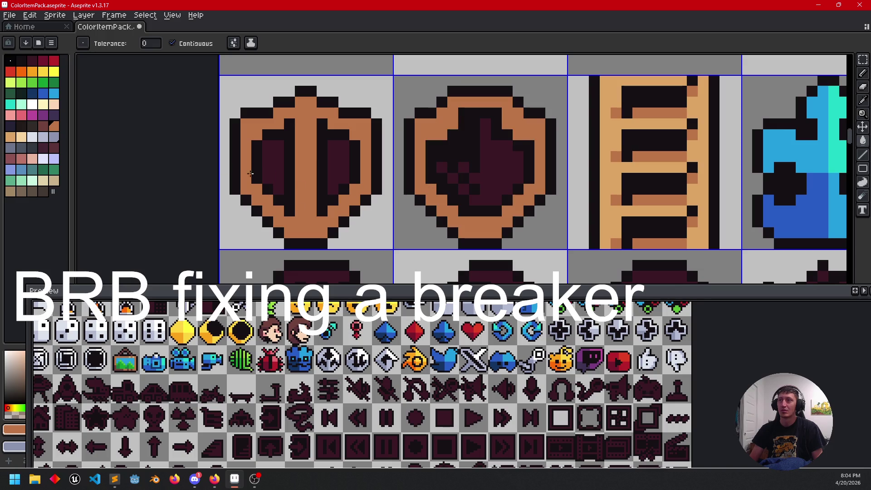
left_click(45, 127)
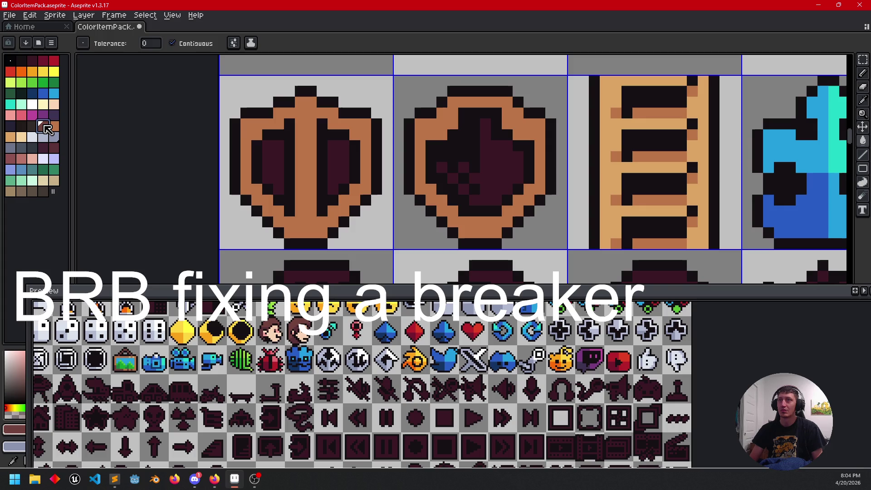
left_click(13, 138)
right_click(45, 129)
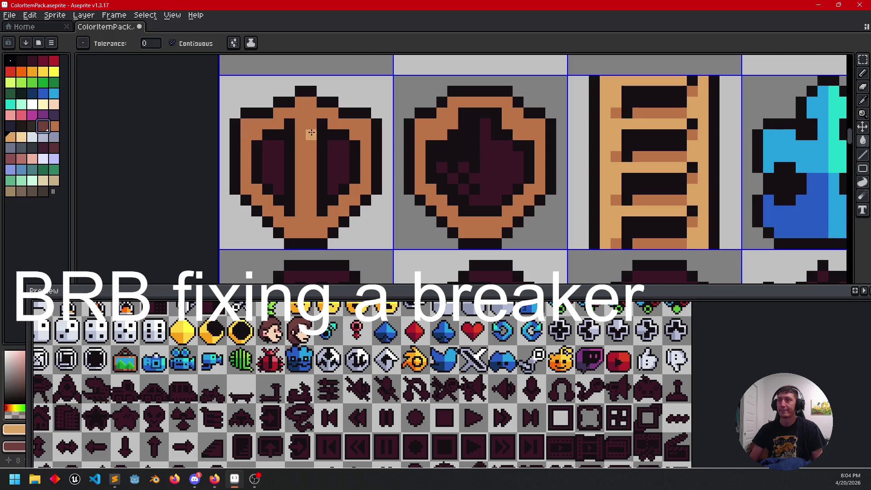
Step: Add light orange highlights to the first shield's centre stripe, right edge and top-right area
key("b")
mouse_move(306, 113)
left_mouse_down()
mouse_move(307, 102)
mouse_move(309, 155)
left_mouse_up()
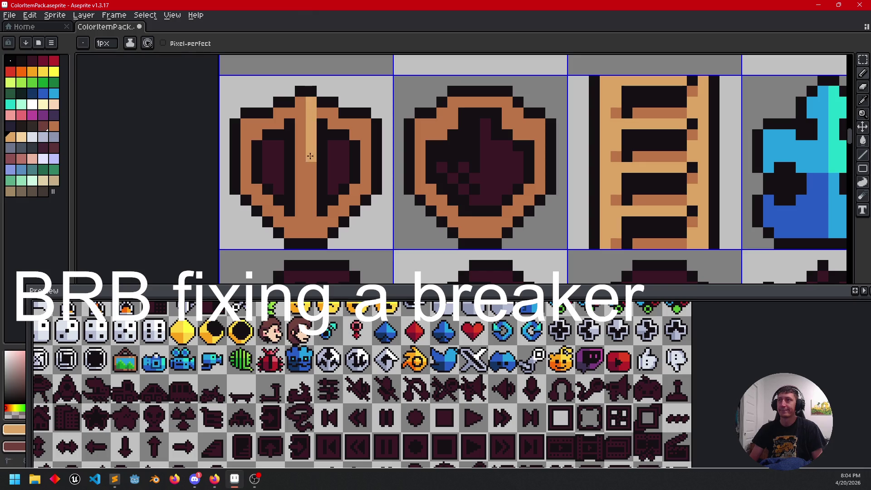
left_click_drag(366, 165, 366, 122)
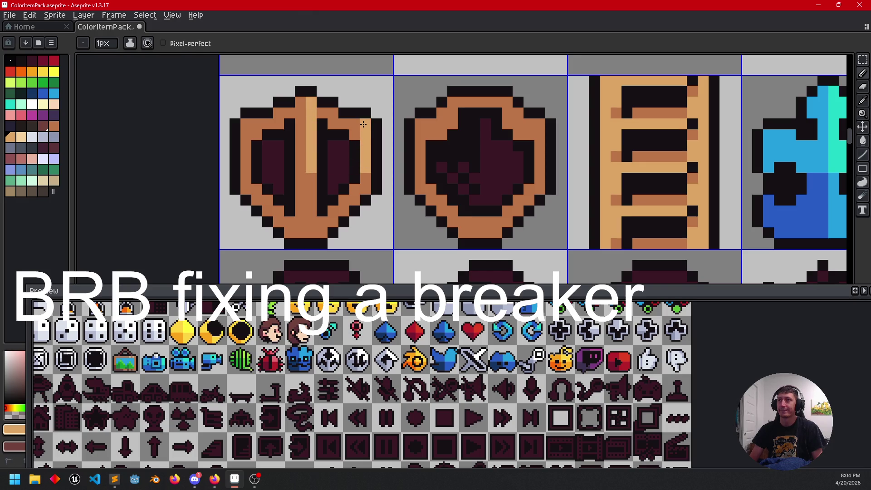
key("g")
left_click(335, 117)
Step: Shade the first shield's lower centre and lower-left area dark reddish-brown
key("b")
left_click_drag(299, 174, 296, 230)
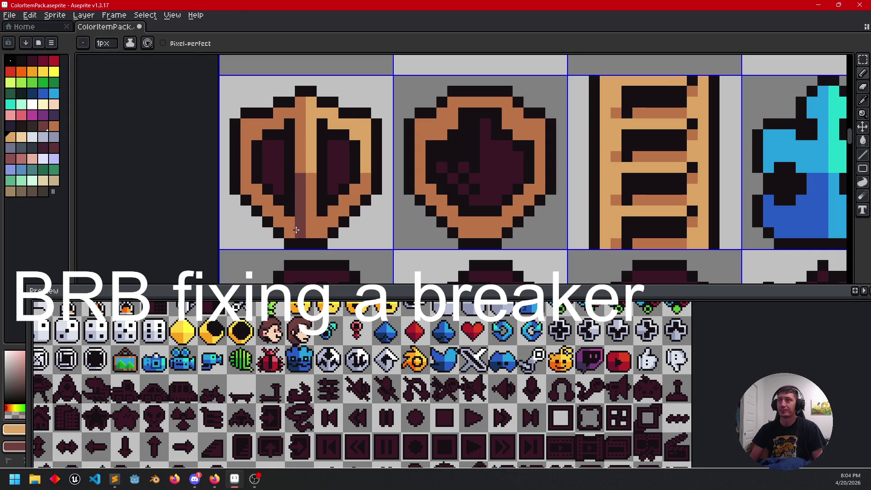
key("g")
left_click(246, 180)
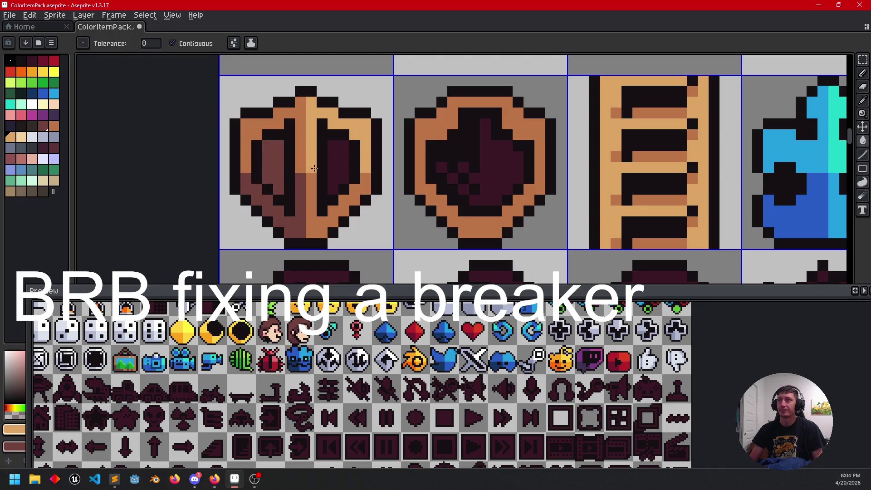
scroll(377, 221, "down", 2)
left_click_drag(406, 220, 335, 221)
scroll(384, 217, "up", 1)
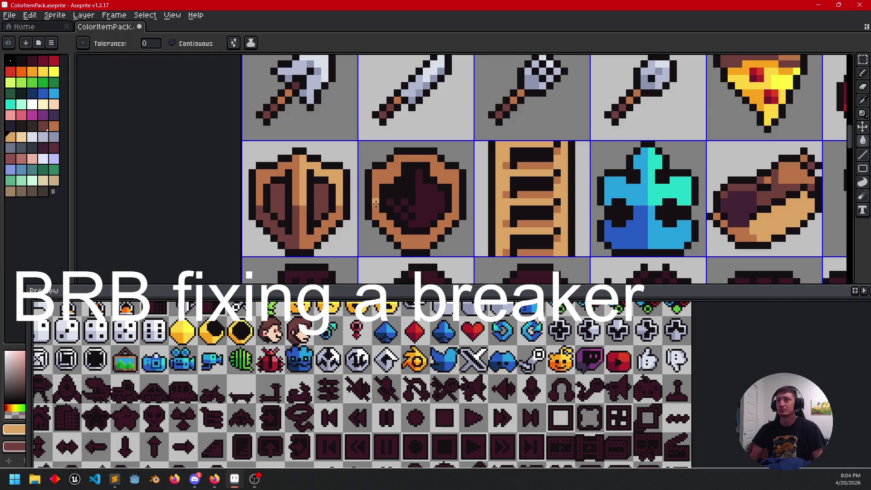
scroll(375, 203, "up", 1)
Step: Give the second shield's rim tan pixels and a light tan top-right section
key("b")
left_click(445, 134)
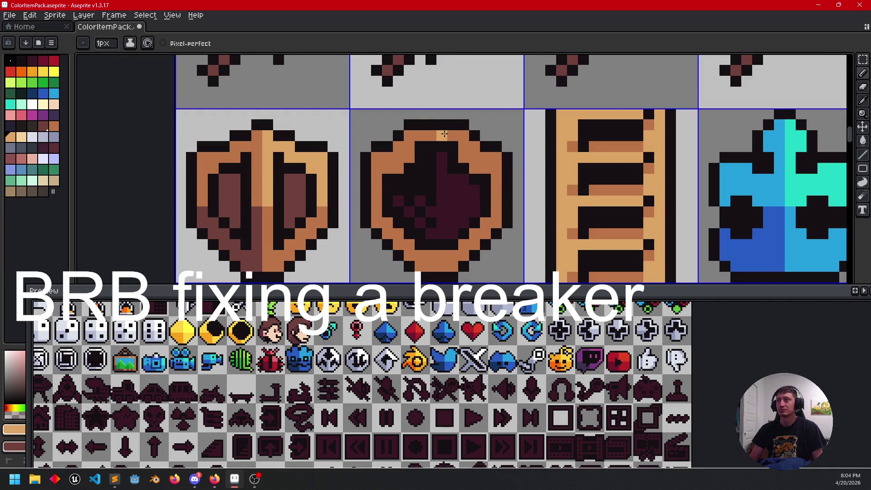
left_click(498, 189)
key("g")
left_click(496, 181)
key("b")
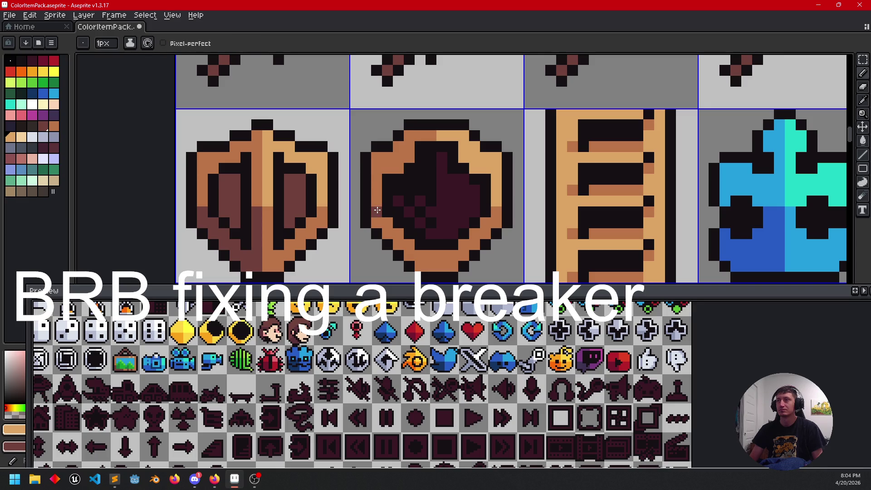
Step: Shade the second shield's lower-left rim dark brown, undoing a stray medium-brown interior fill
key("g")
right_click(411, 254)
left_click_drag(338, 212, 365, 200)
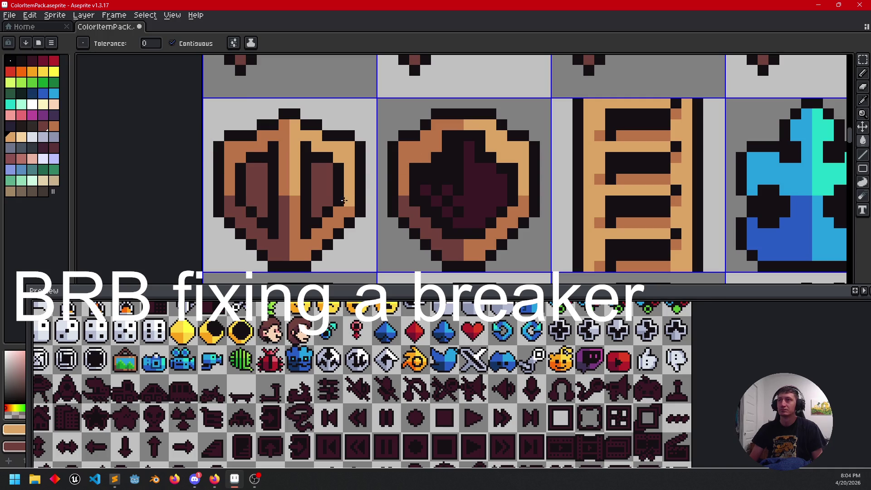
right_click(488, 201)
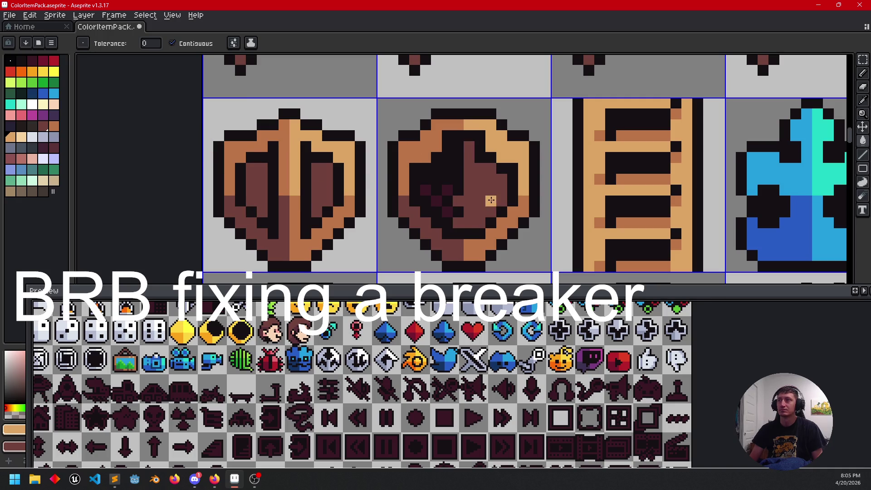
right_click(431, 192)
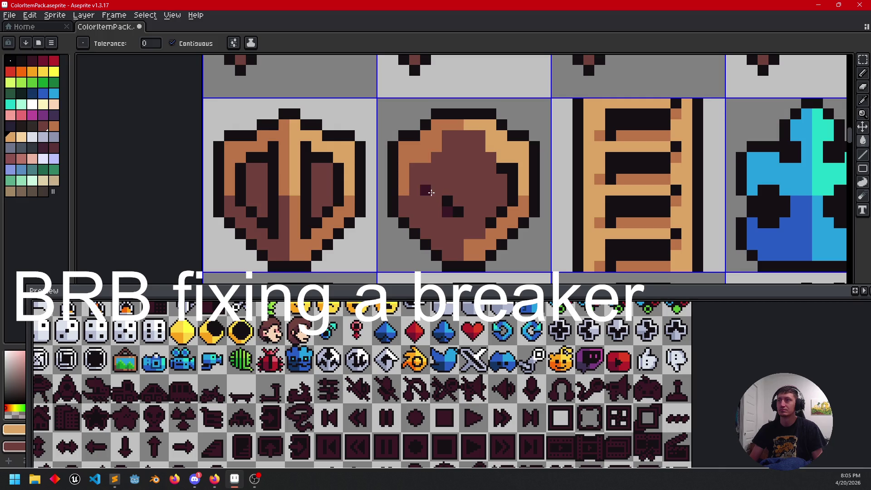
key("ctrl+z")
right_click(442, 208)
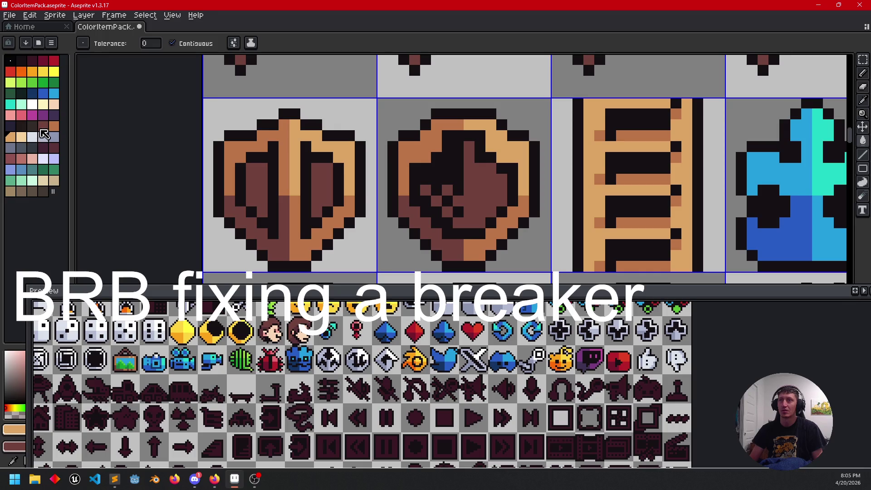
Step: Fill the black interiors and inner strokes of both shields with dark purple
left_click(43, 147)
left_click(411, 182)
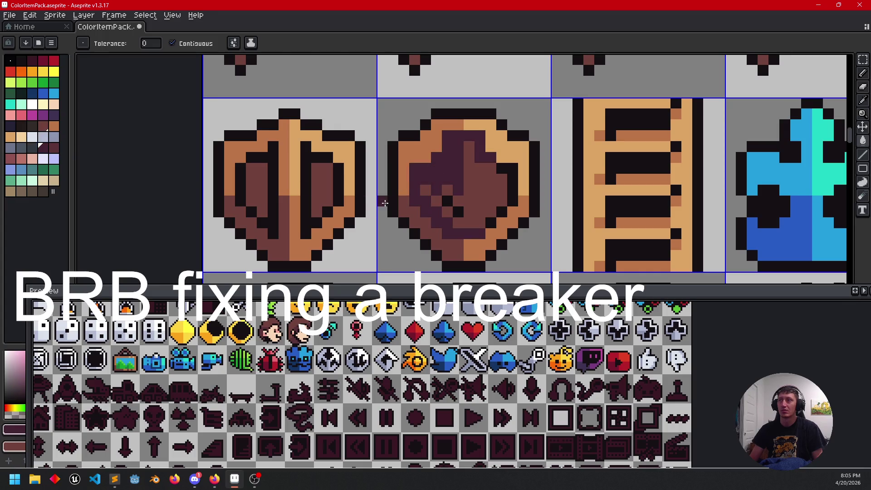
left_click(513, 188)
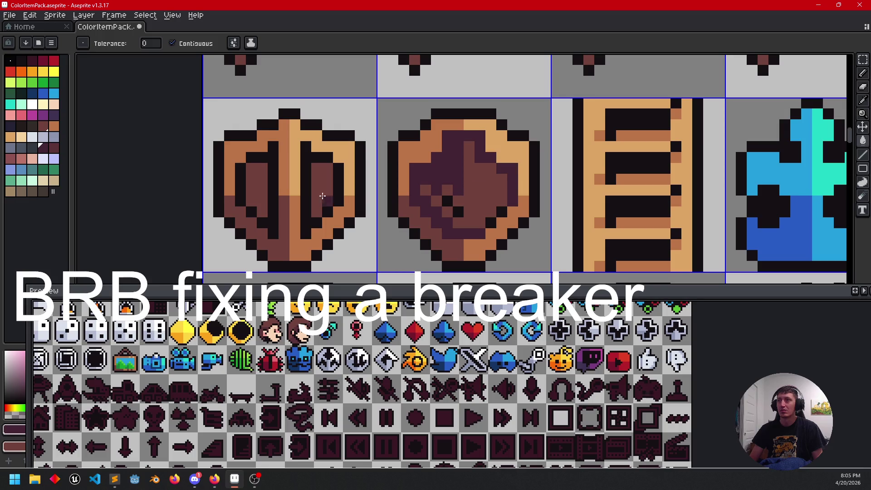
left_click(306, 179)
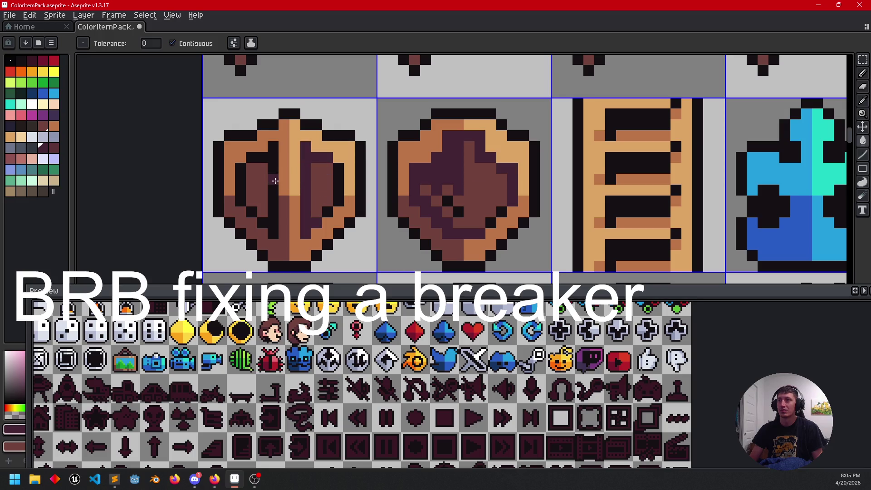
left_click(275, 181)
scroll(416, 218, "down", 3)
Step: Fill the first shield's remaining left inner edge dark purple
left_click_drag(416, 218, 421, 219)
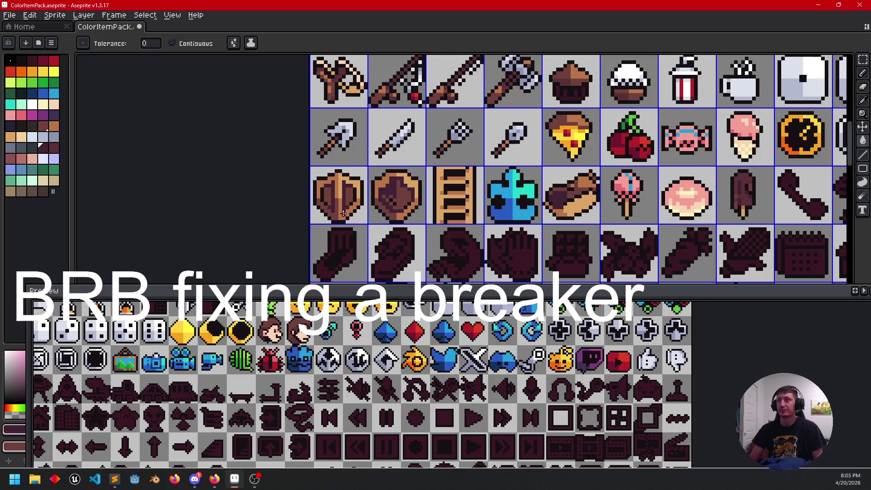
scroll(344, 213, "up", 2)
left_click(313, 180)
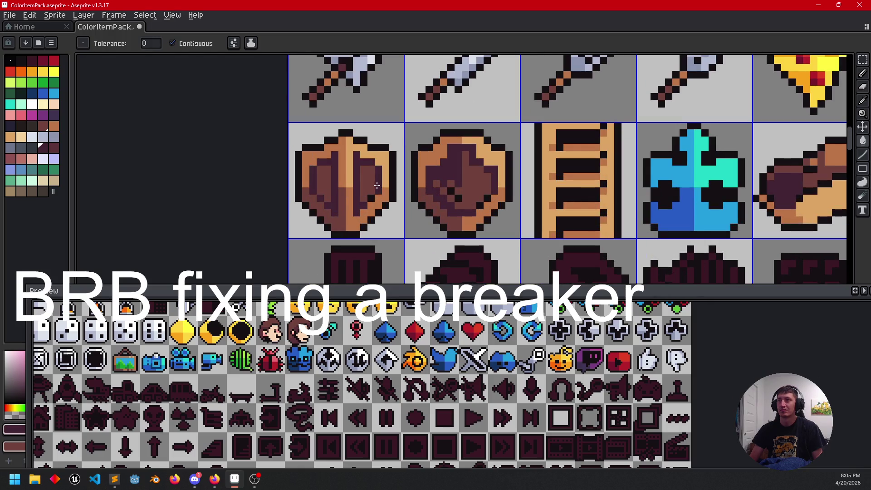
left_click_drag(415, 213, 405, 207)
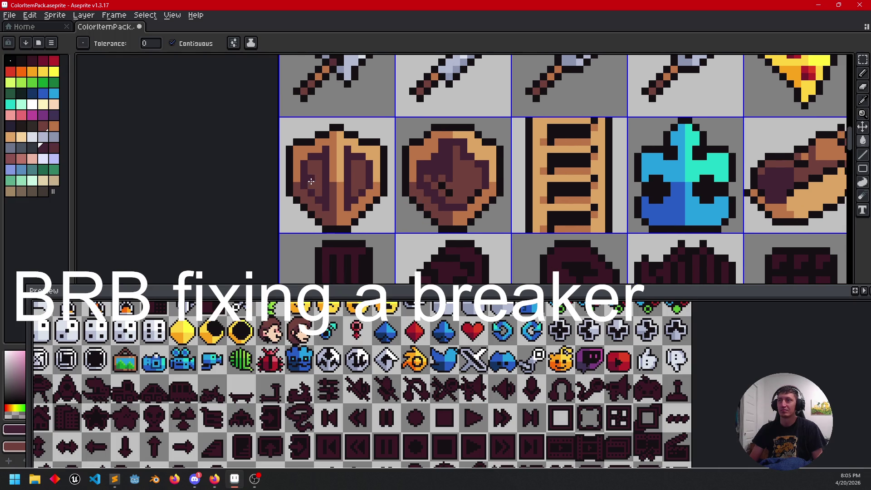
Step: Sample a lighter orange-brown from the first shield and paint a stroke down the second shield
key("b")
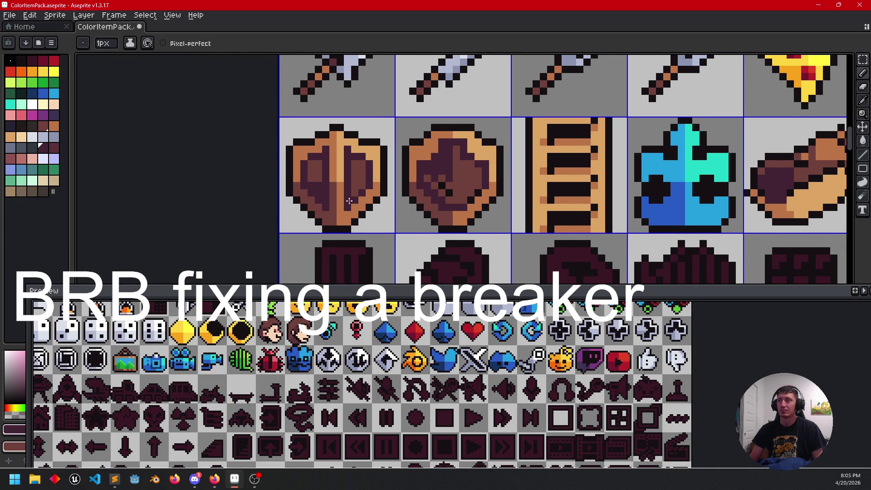
left_click_drag(385, 202, 392, 206)
left_click(345, 209, "alt")
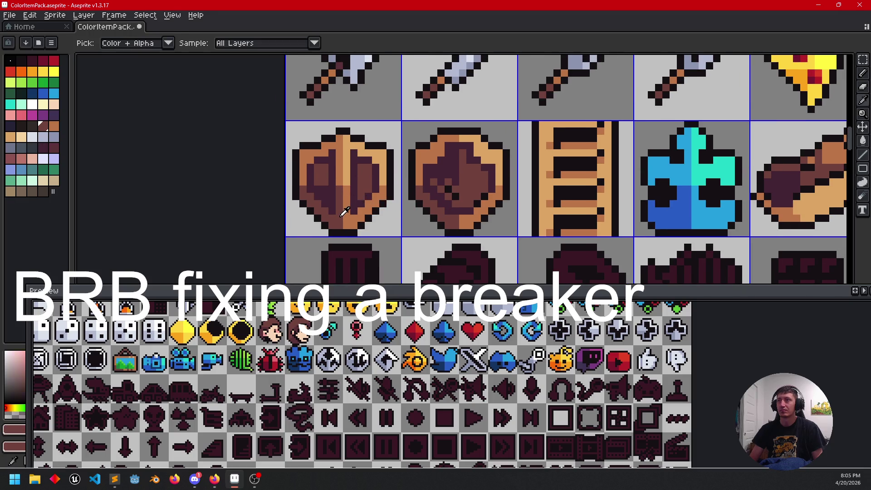
left_click(360, 179, "alt")
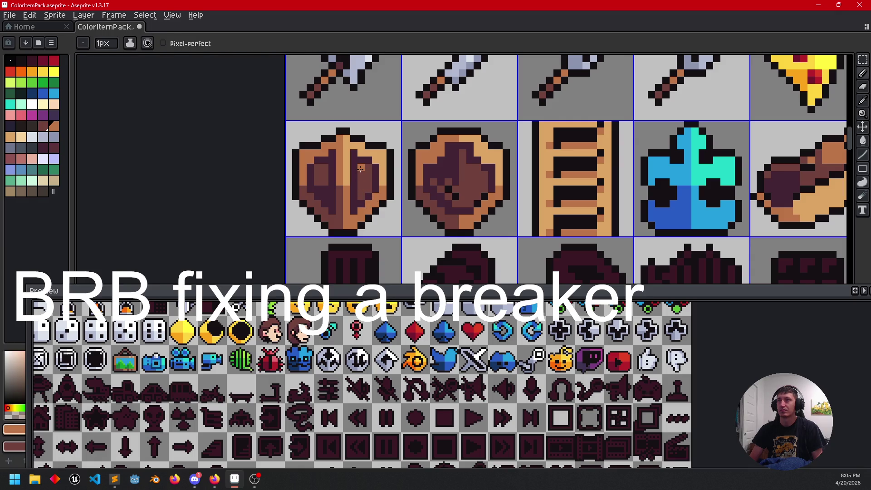
left_click_drag(389, 186, 356, 221)
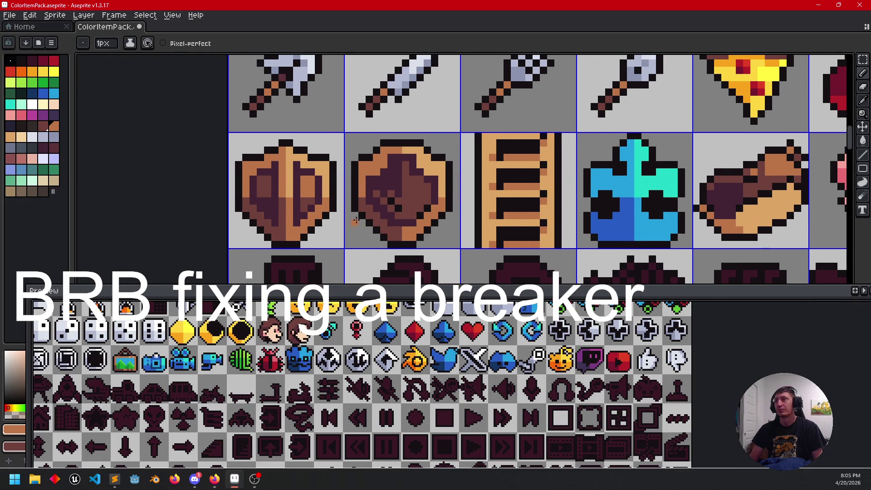
scroll(435, 208, "up", 1)
mouse_move(436, 207)
left_mouse_down()
mouse_move(439, 195)
mouse_move(457, 216)
left_mouse_up()
scroll(431, 215, "down", 1)
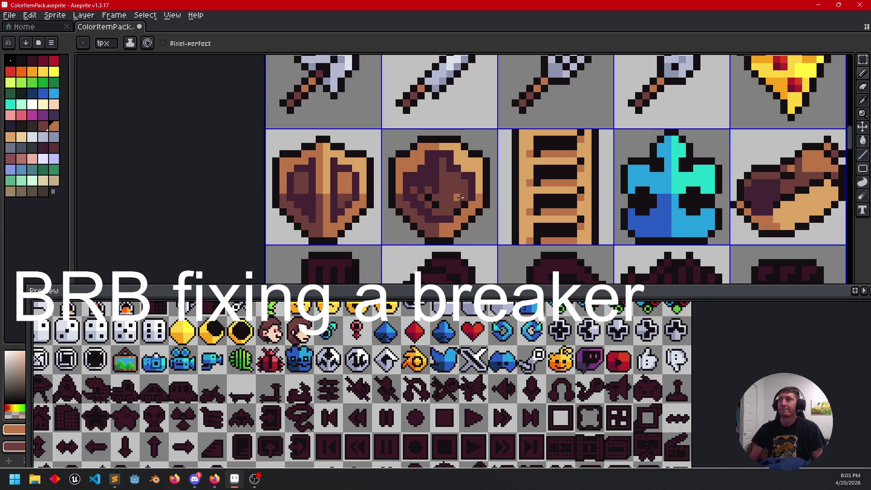
mouse_move(443, 163)
left_mouse_down()
mouse_move(439, 184)
mouse_move(466, 186)
left_mouse_up()
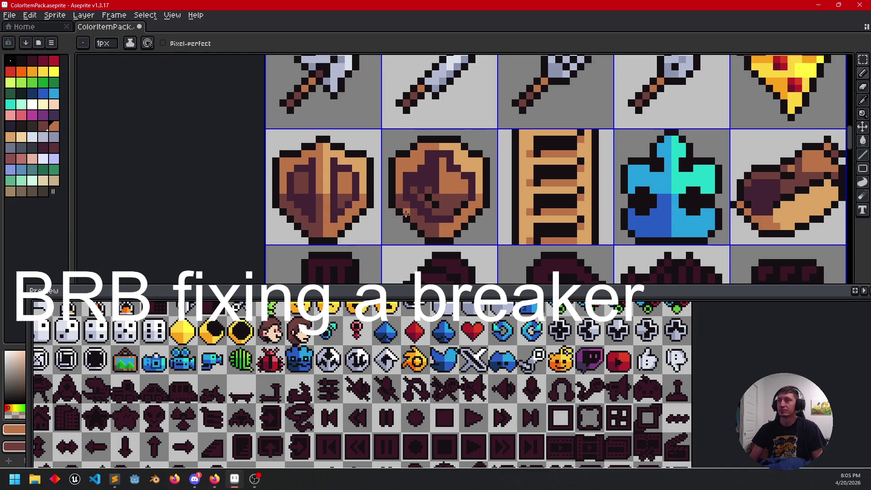
Step: Sample the dark maroon and brown tones to finish the second shield's two-tone shading
left_click_drag(406, 214, 440, 199)
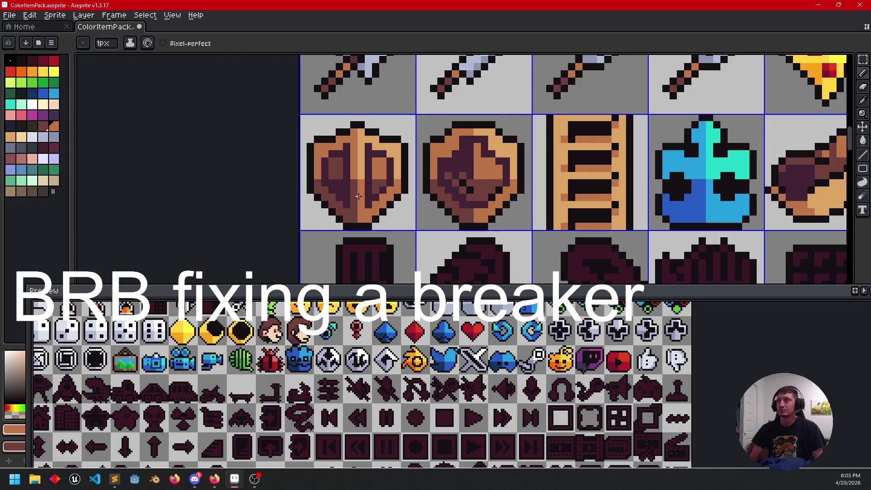
left_click_drag(435, 189, 427, 203)
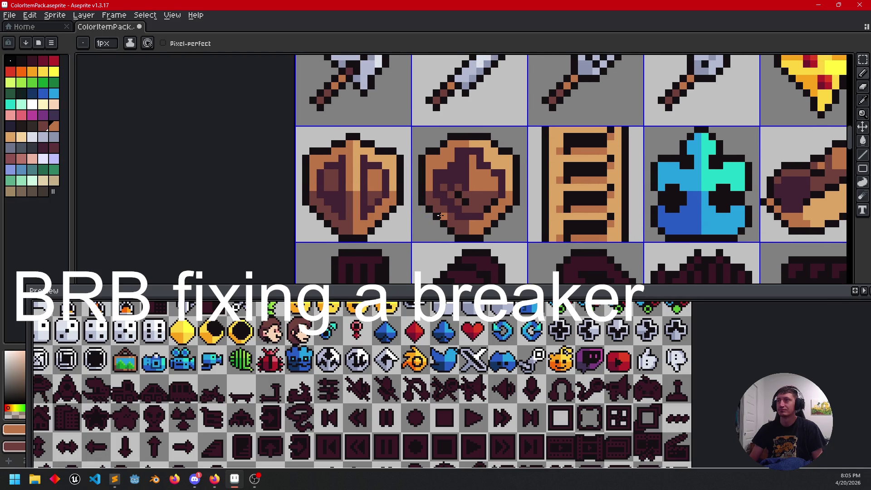
left_click(457, 196, "alt")
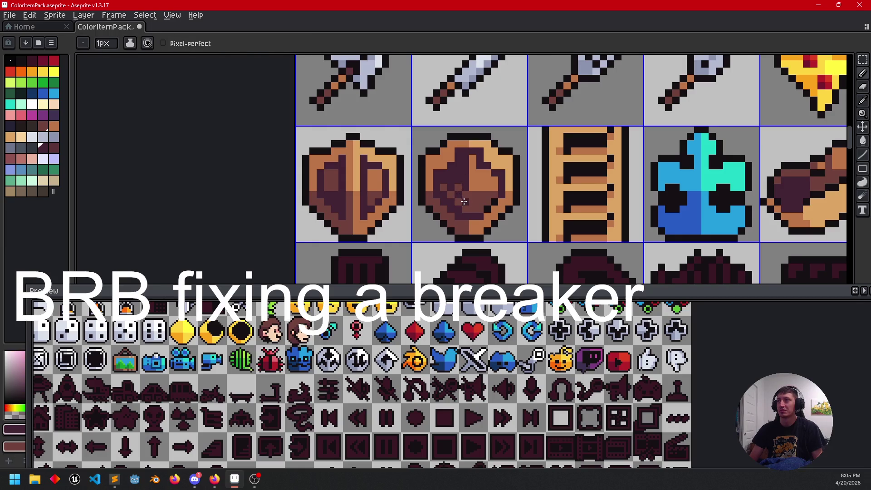
mouse_move(464, 201)
left_mouse_down()
mouse_move(483, 130)
mouse_move(475, 185)
mouse_move(432, 200)
mouse_move(424, 227)
left_mouse_up()
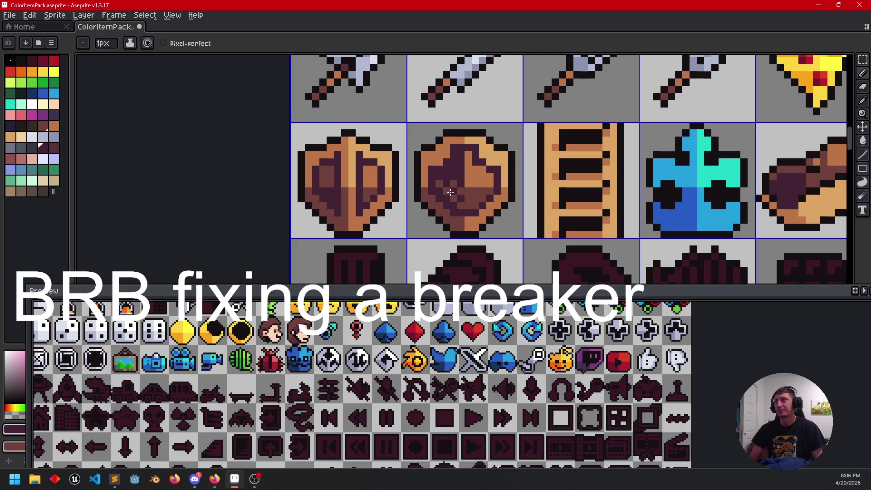
key("alt")
key("alt")
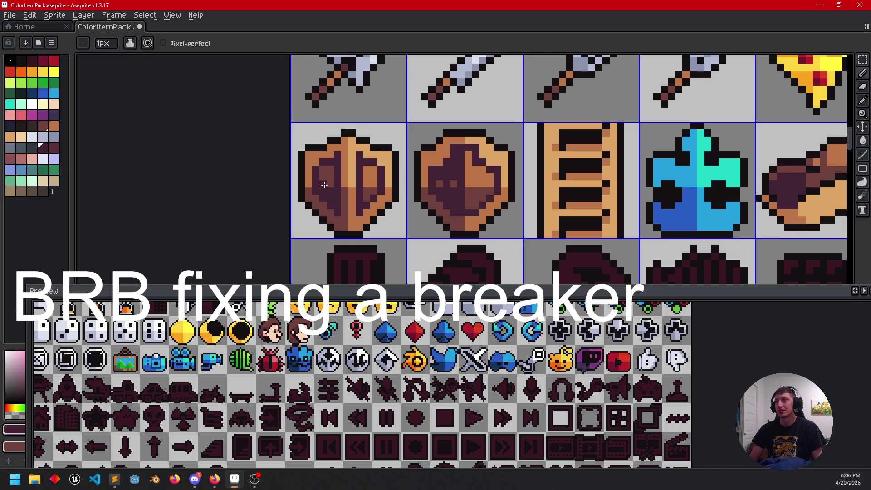
key("alt")
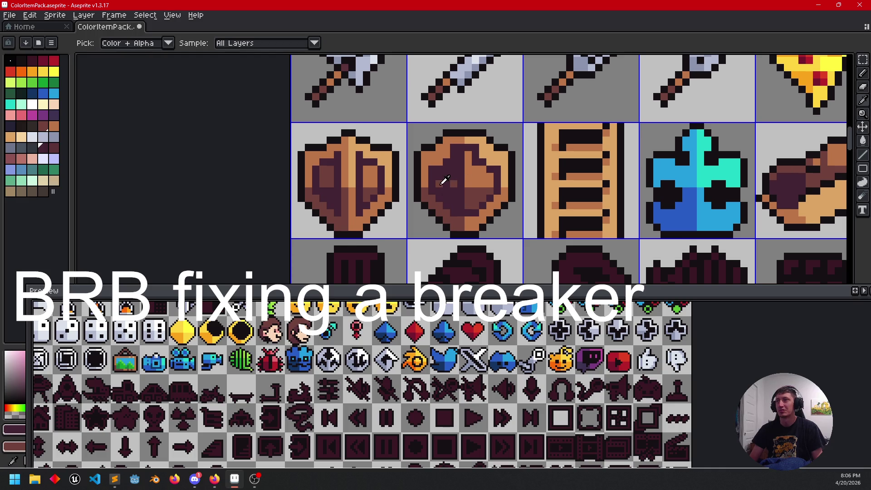
left_click(455, 181)
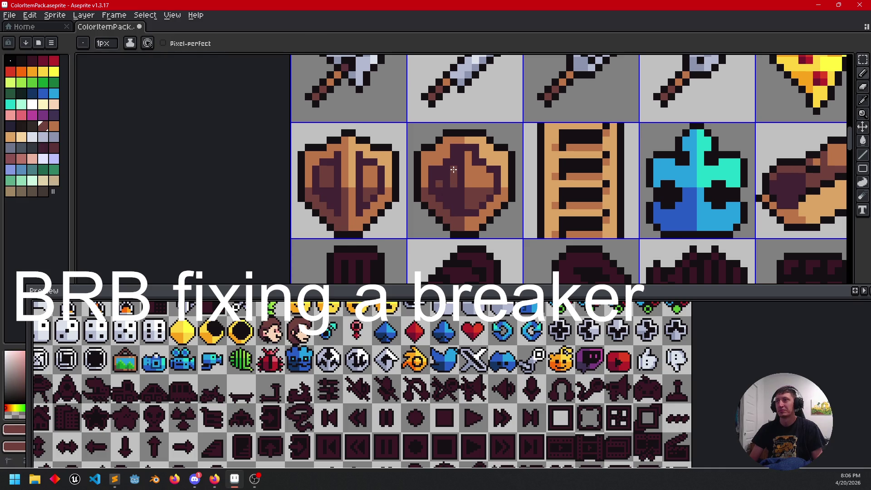
mouse_move(466, 221)
left_mouse_down()
mouse_move(483, 213)
mouse_move(507, 217)
mouse_move(481, 216)
left_mouse_up()
scroll(483, 213, "right", 4)
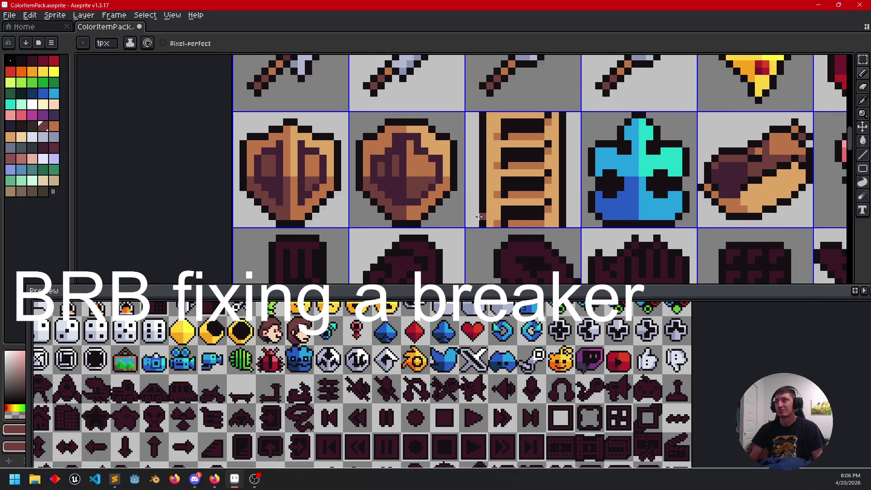
scroll(403, 232, "down", 2)
Step: Pan along the item row to the dark ladle tile and select the light tan swatch
scroll(466, 232, "right", 2)
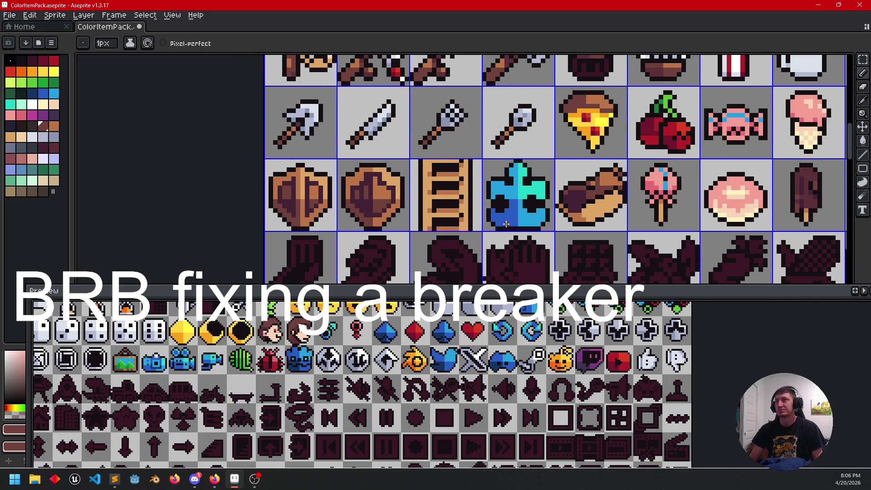
scroll(499, 222, "right", 3)
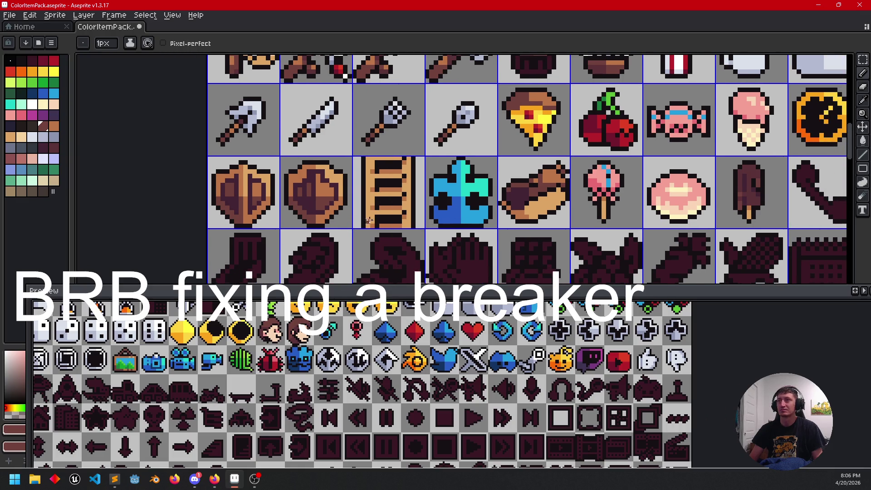
left_click_drag(484, 234, 414, 224)
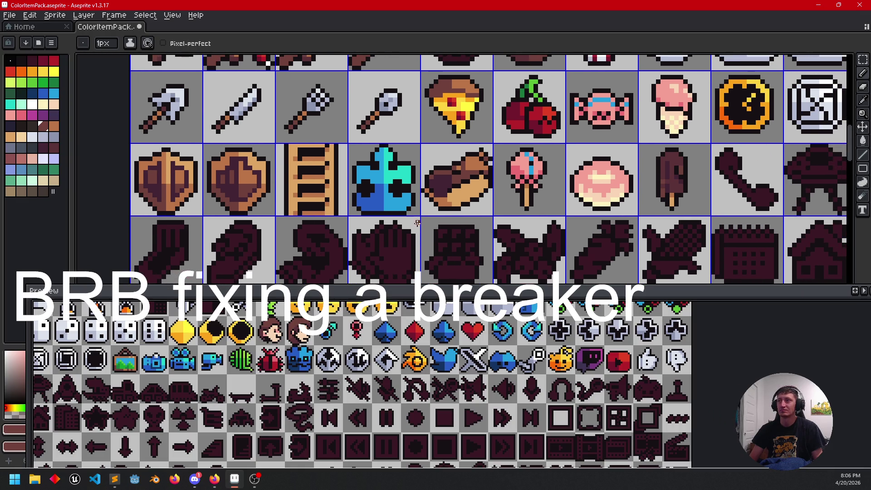
scroll(449, 218, "right", 8)
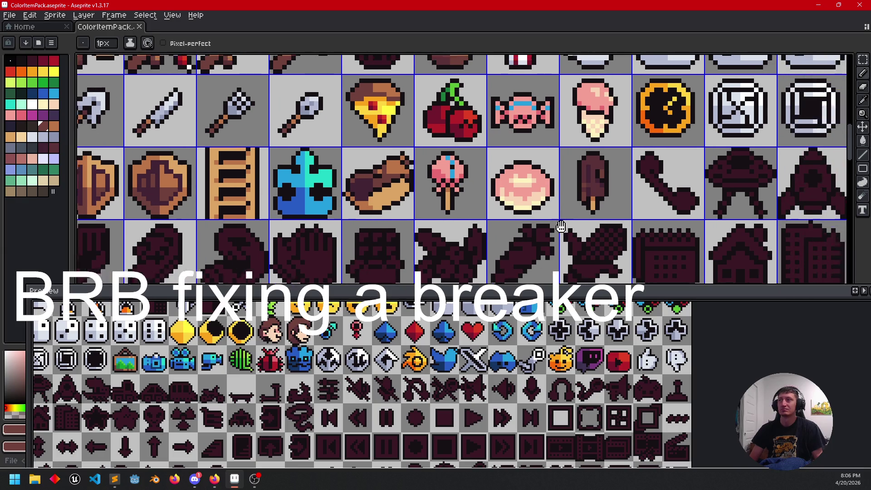
left_click_drag(532, 212, 429, 224)
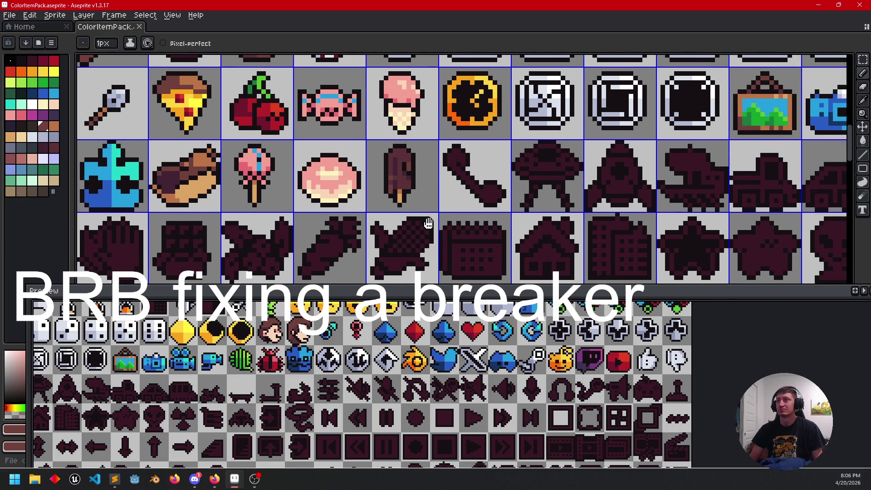
scroll(433, 217, "right", 2)
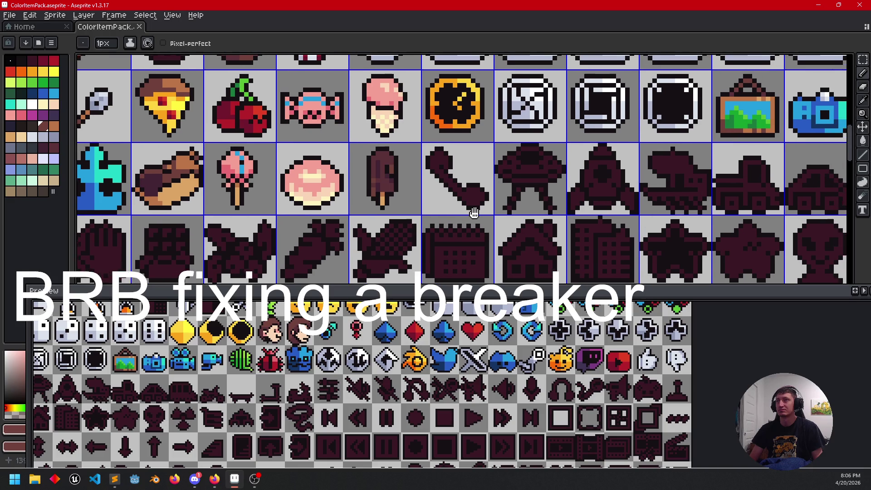
scroll(437, 211, "up", 1)
scroll(452, 200, "right", 2)
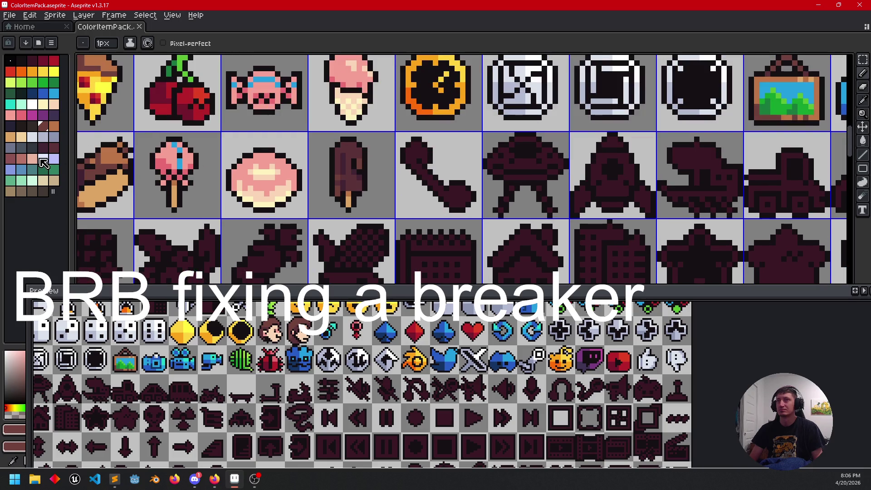
left_click(22, 137)
Step: Fill the ladle silhouette tan and pencil darker tan shading, undoing a trial darker fill
key("g")
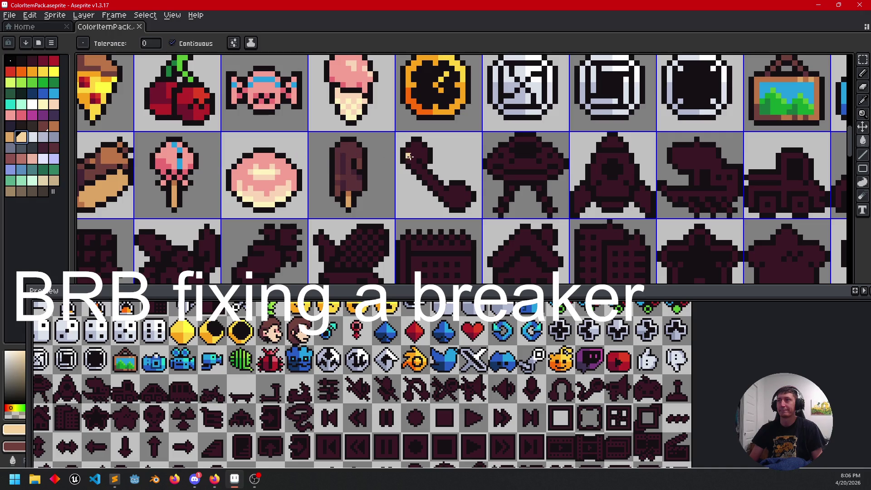
left_click(411, 158)
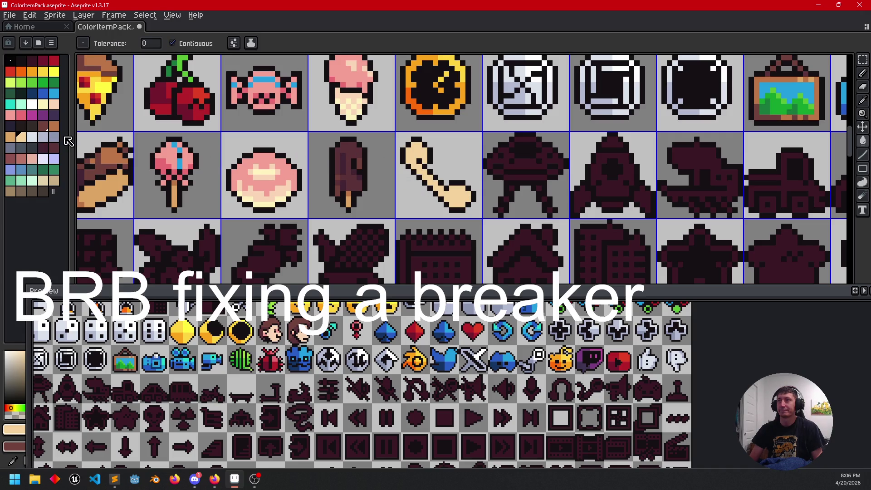
right_click(11, 138)
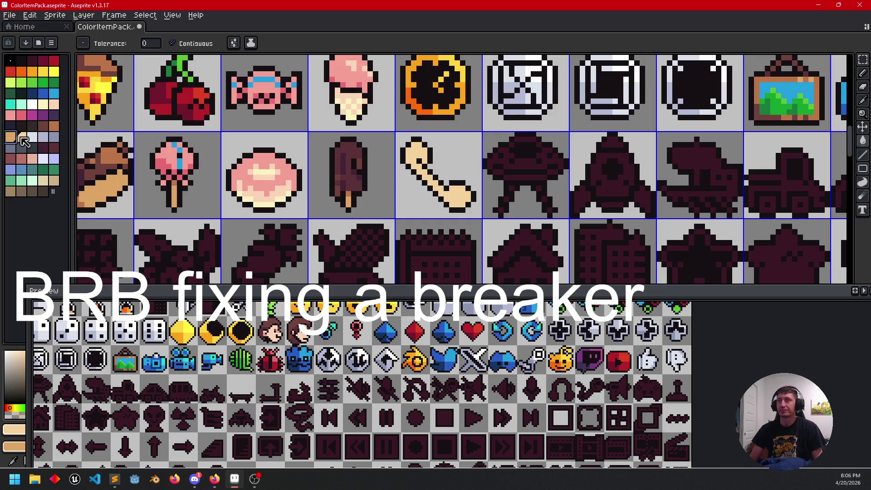
scroll(429, 173, "up", 2)
right_click(404, 118)
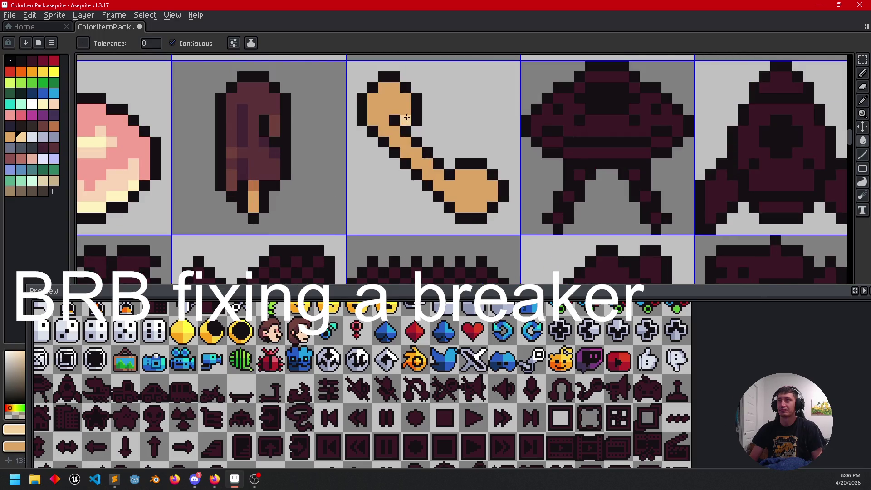
key("ctrl+z")
key("b")
right_click(404, 114)
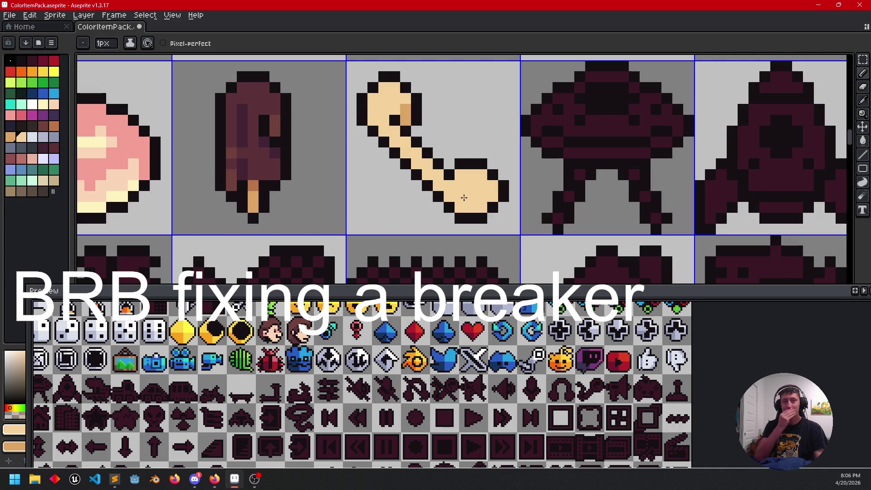
Step: Fill the ladle bowl with light yellow
left_click_drag(489, 199, 512, 191)
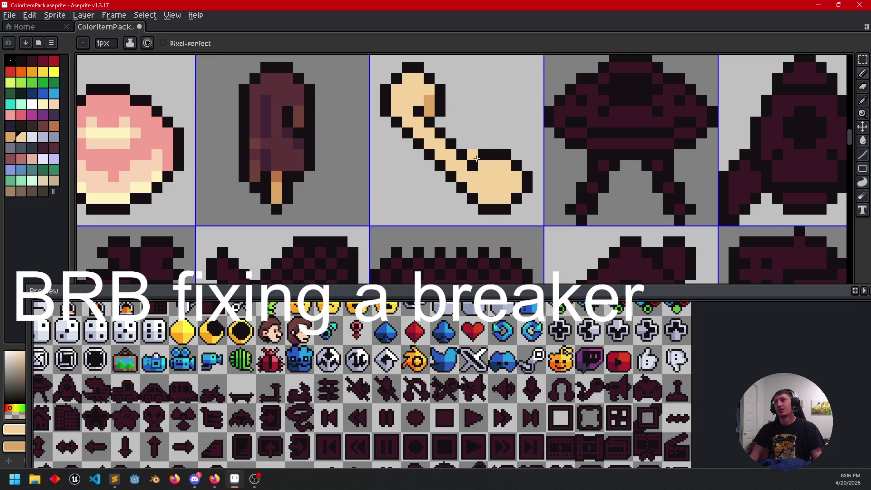
mouse_move(529, 189)
left_mouse_down()
mouse_move(503, 189)
mouse_move(503, 198)
left_mouse_up()
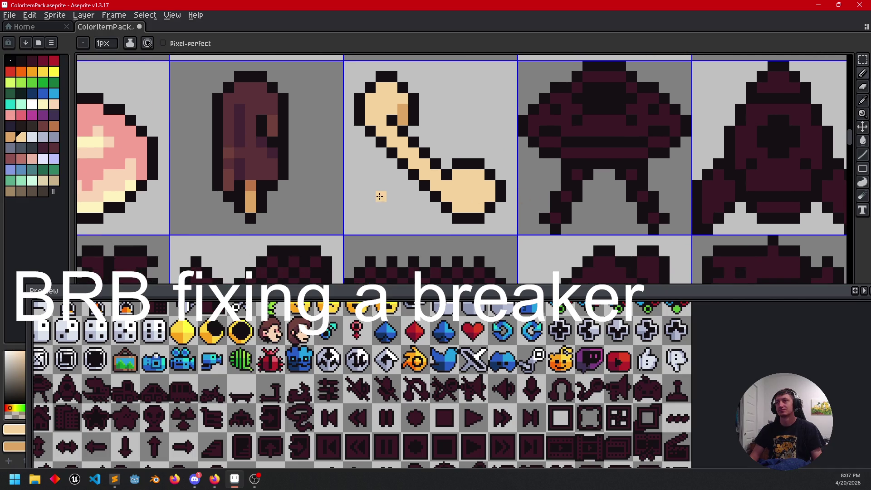
left_click_drag(343, 412, 656, 410)
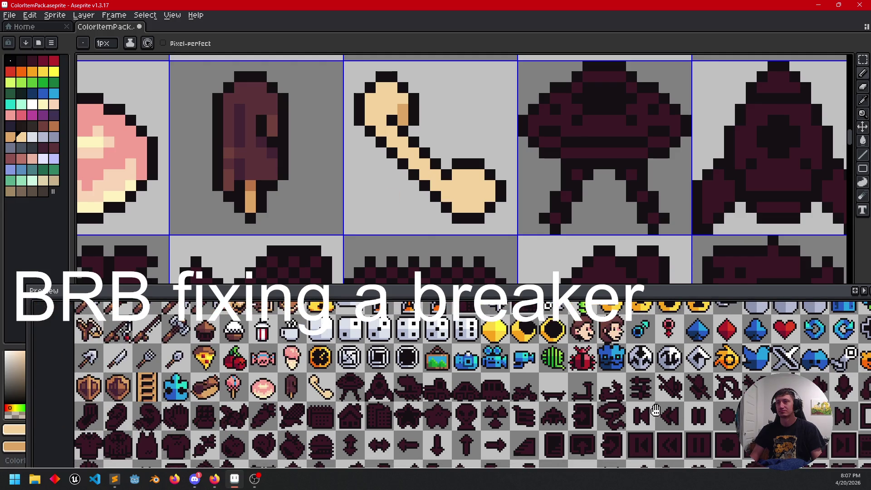
mouse_move(312, 410)
left_mouse_down()
mouse_move(389, 409)
mouse_move(292, 402)
left_mouse_up()
scroll(536, 149, "right", 2)
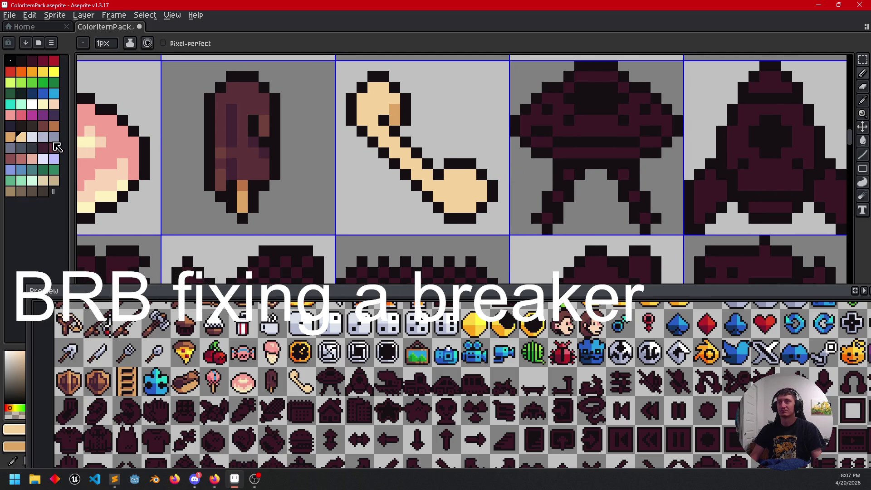
left_click(43, 104)
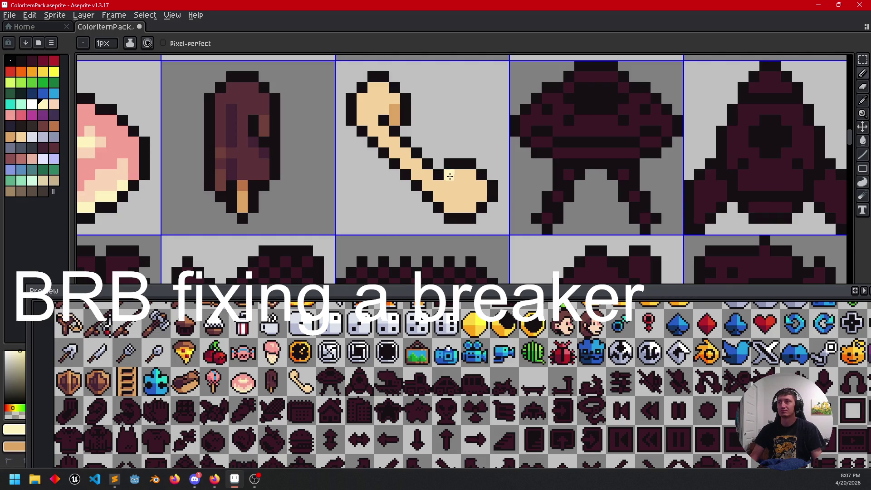
key("g")
left_click(477, 192)
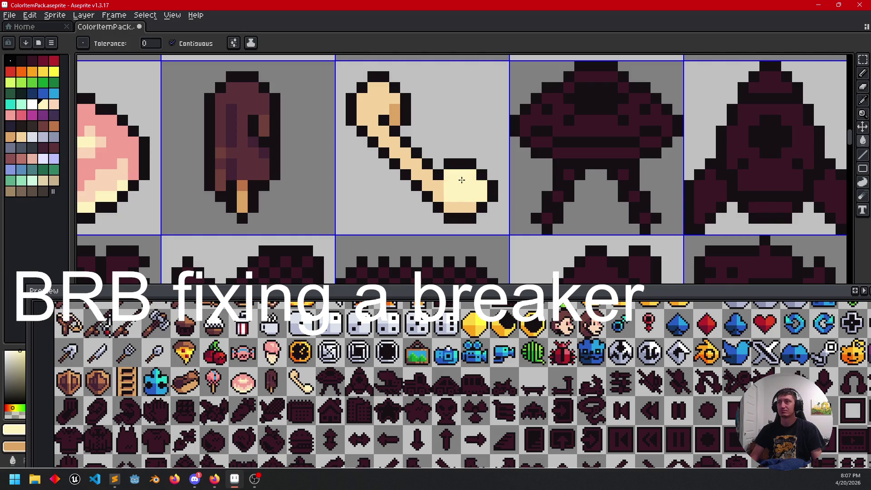
Step: Fill the ladle's upper handle tan and add a brown shading pixel
left_click_drag(374, 191, 389, 201)
key("b")
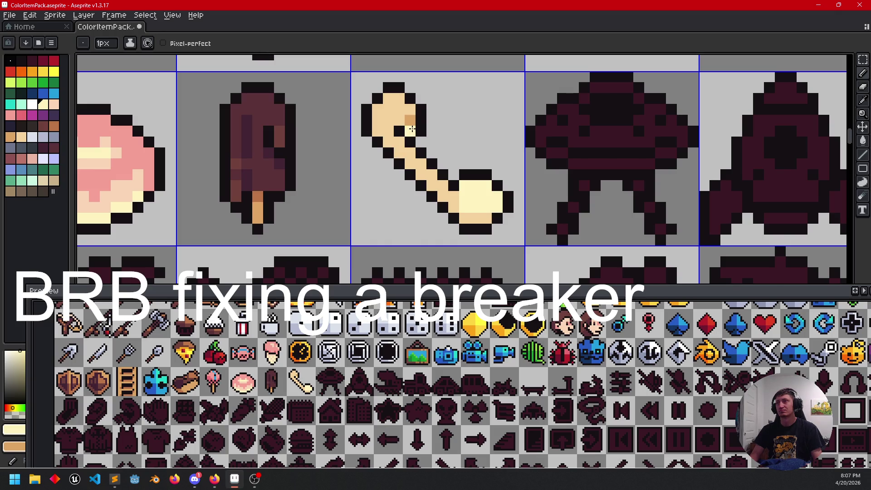
left_click(412, 129, "alt")
key("g")
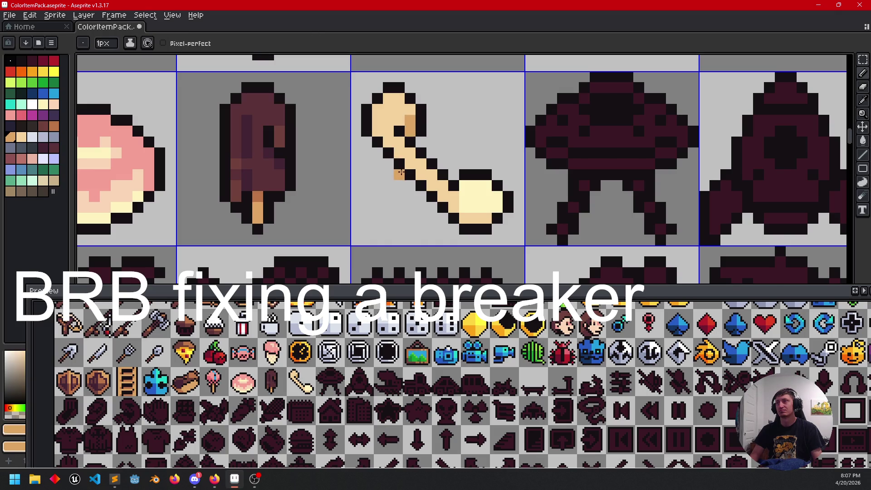
key("b")
key("g")
left_click(410, 165)
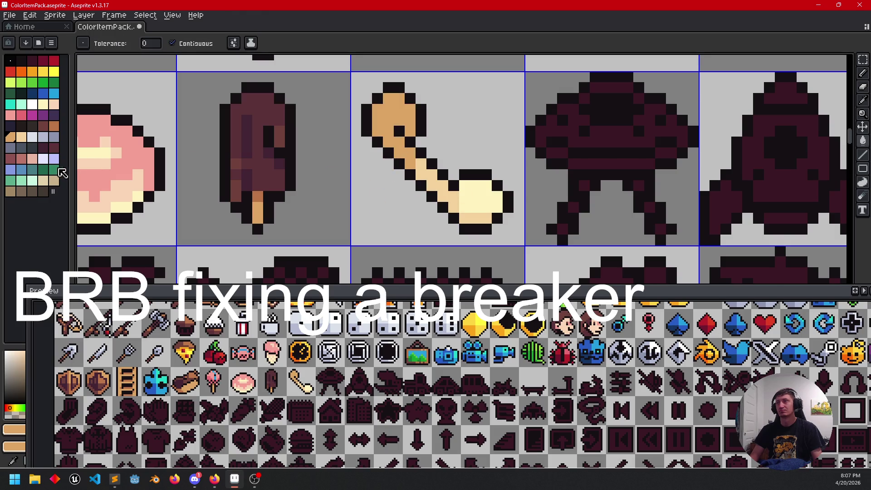
left_click(50, 129)
key("b")
left_click(408, 122)
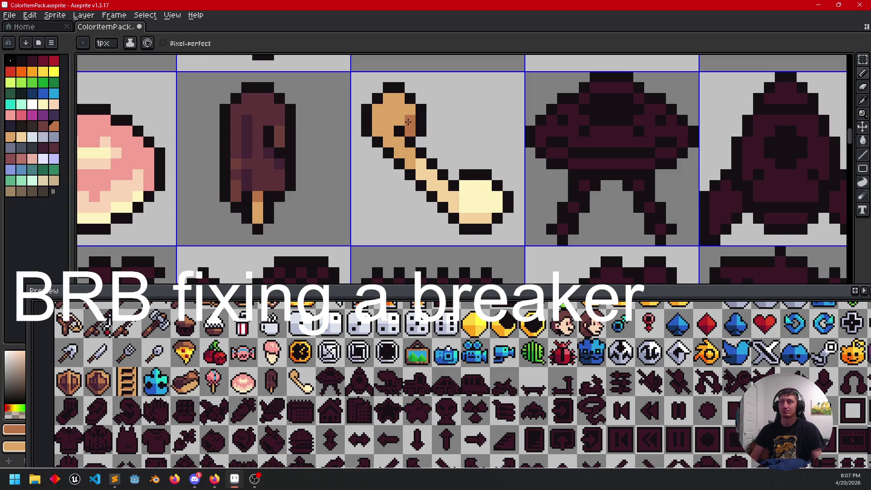
Step: Centre the ladle and fill its bowl with light tan sampled from the handle
left_click_drag(475, 198, 442, 192)
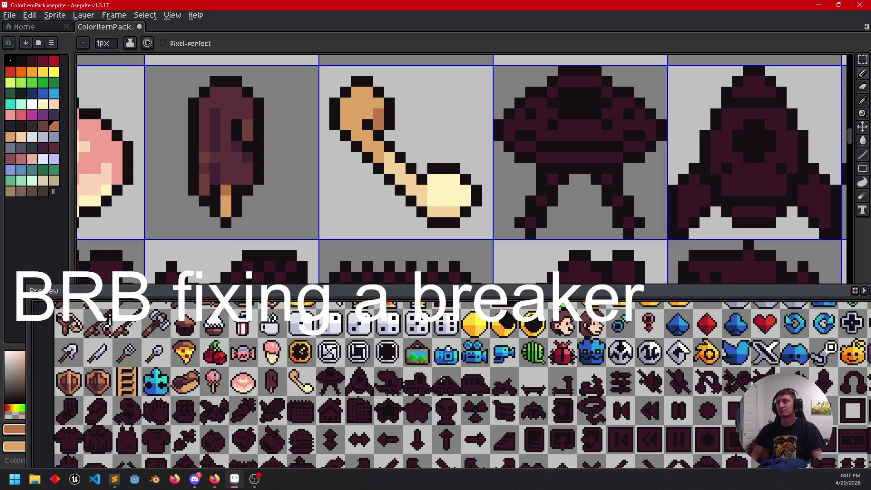
left_click_drag(390, 407, 424, 400)
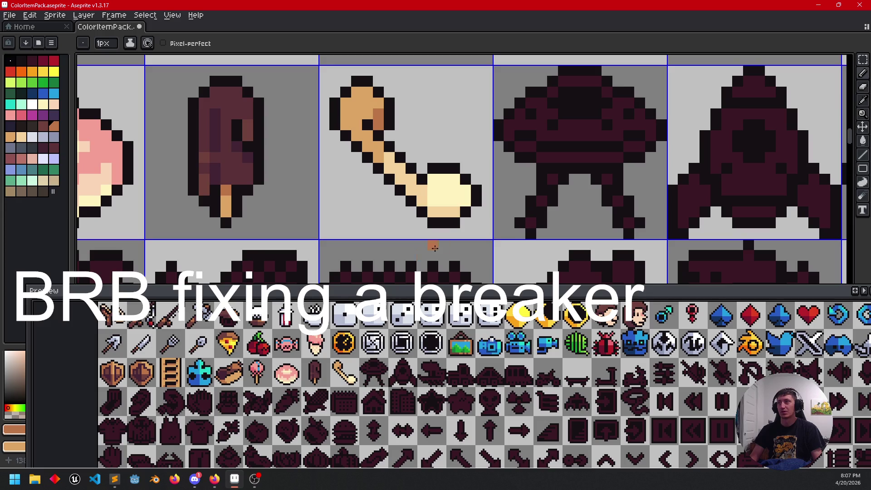
left_click_drag(455, 235, 480, 210)
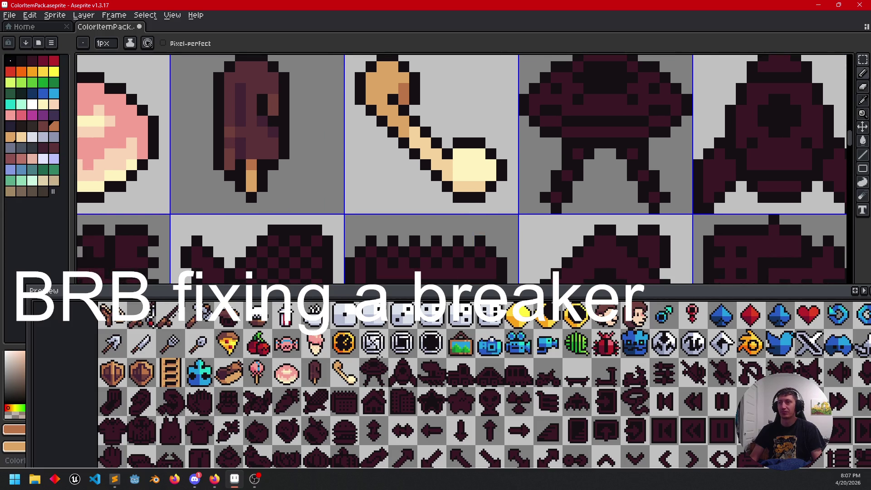
left_click_drag(494, 165, 469, 222)
left_click(405, 179, "alt")
key("g")
left_click(398, 178)
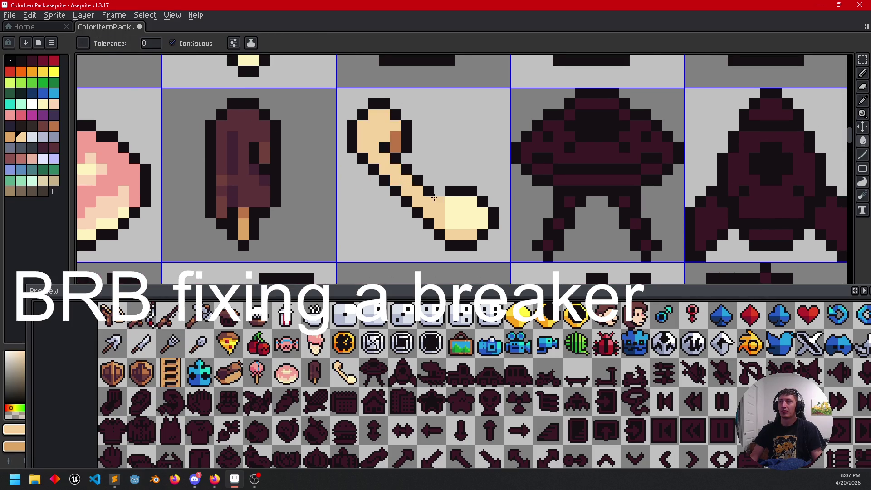
Step: Shade the bowl's bottom row tan and fill part of the bowl brown, undoing a stray fill
left_click(12, 137)
key("b")
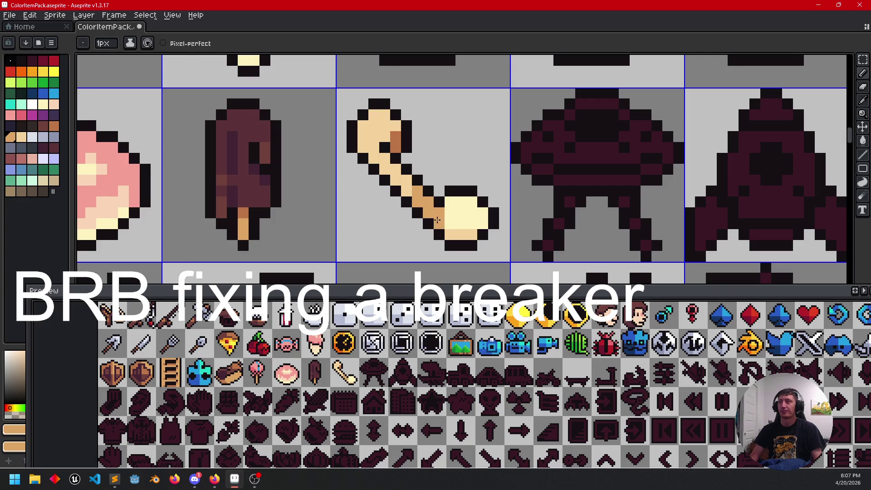
key("g")
left_click(461, 234)
left_click(452, 215)
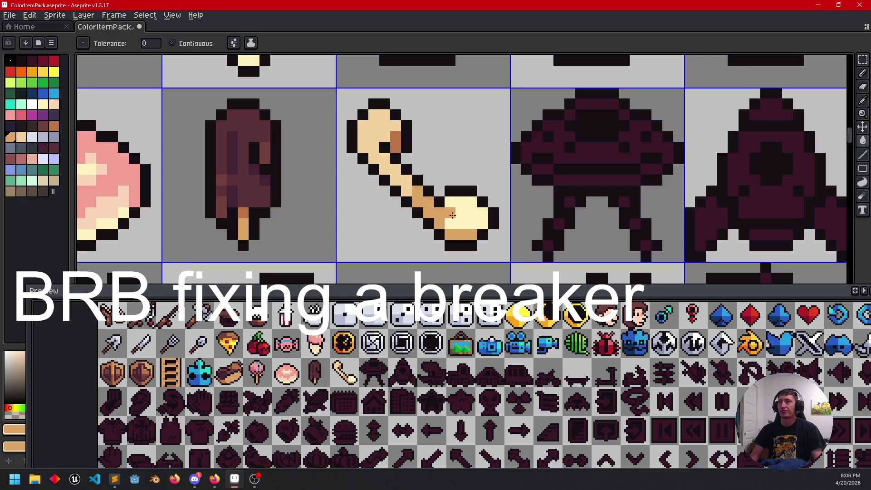
left_click(396, 141, "alt")
left_click(448, 208)
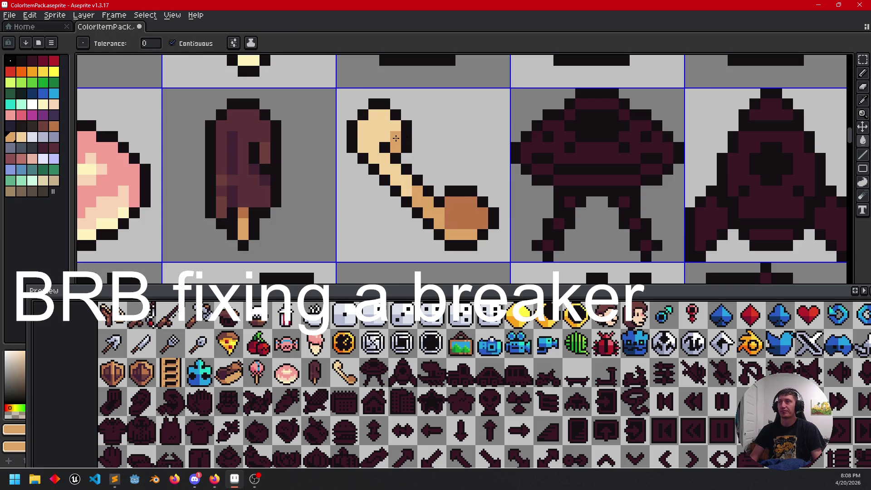
scroll(515, 210, "down", 1)
left_click(484, 213)
key("ctrl+z")
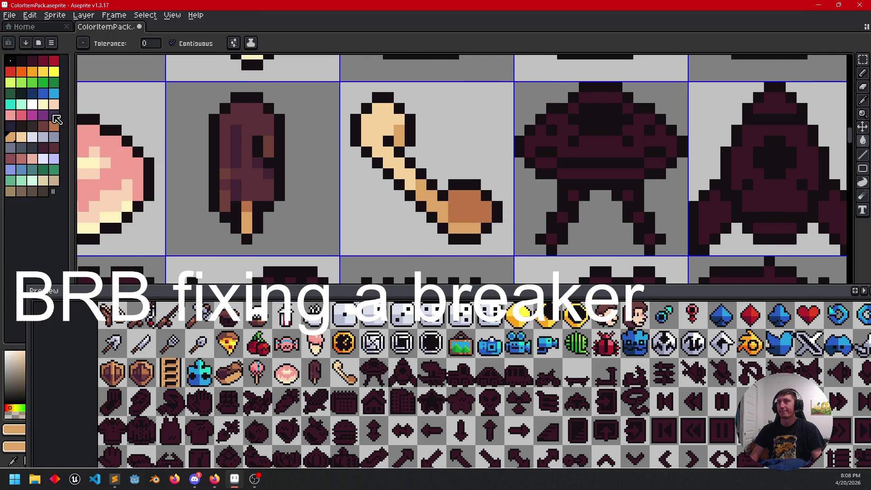
Step: Paint cream onto the ladle's round end
left_click(46, 108)
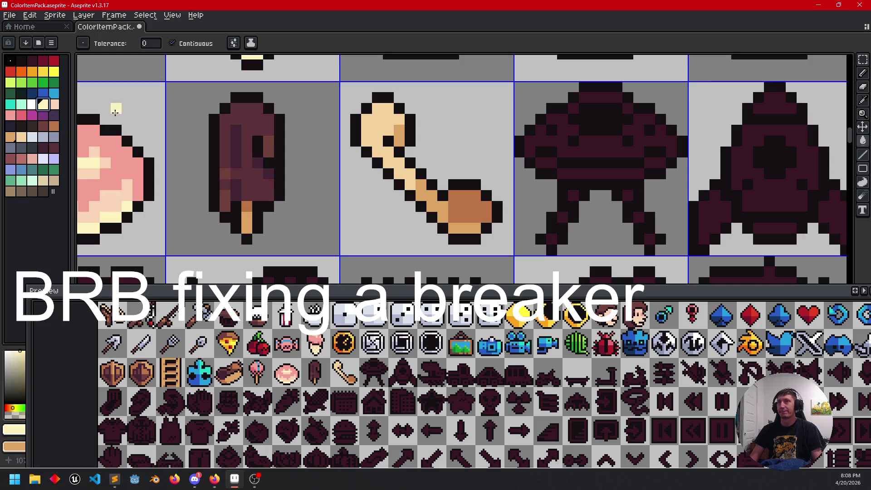
key("b")
mouse_move(386, 109)
left_mouse_down()
mouse_move(385, 123)
mouse_move(379, 108)
left_mouse_up()
key("g")
scroll(503, 186, "down", 2)
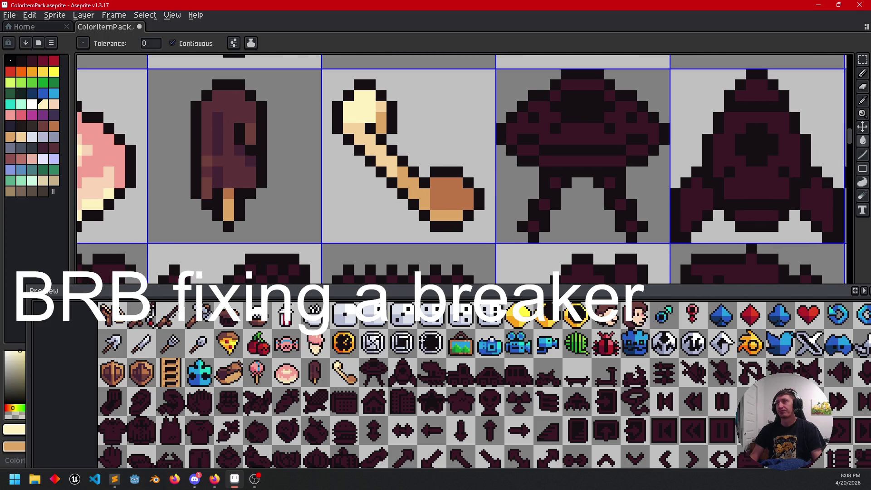
Step: Cover the bowl's dark patch with tan so the bowl is an even golden tan
key("b")
left_click(439, 204, "alt")
left_click_drag(436, 203, 453, 204)
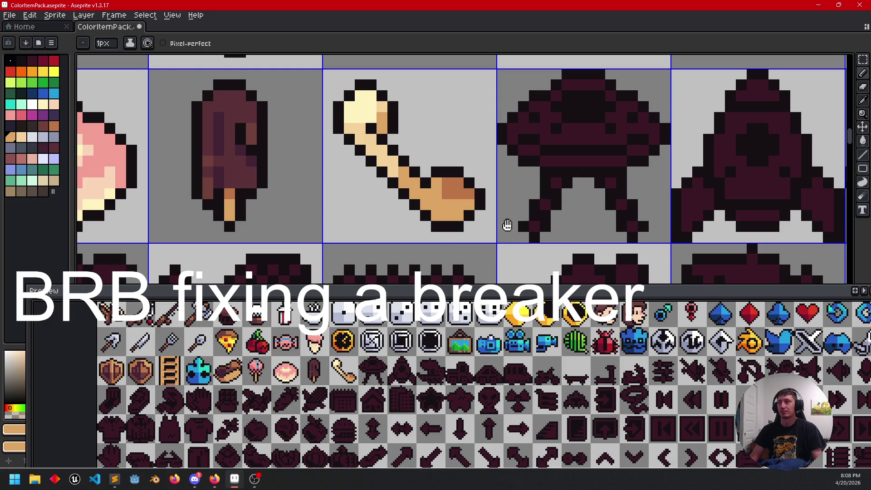
scroll(499, 226, "down", 1)
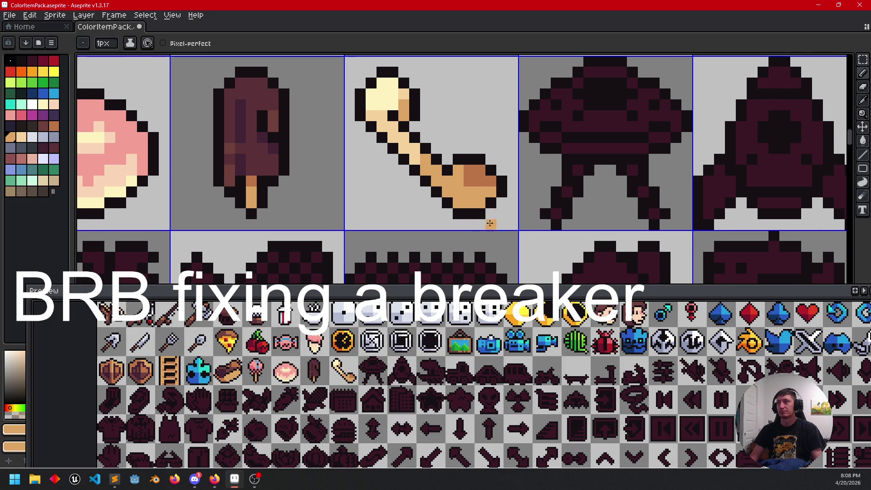
left_click(470, 174)
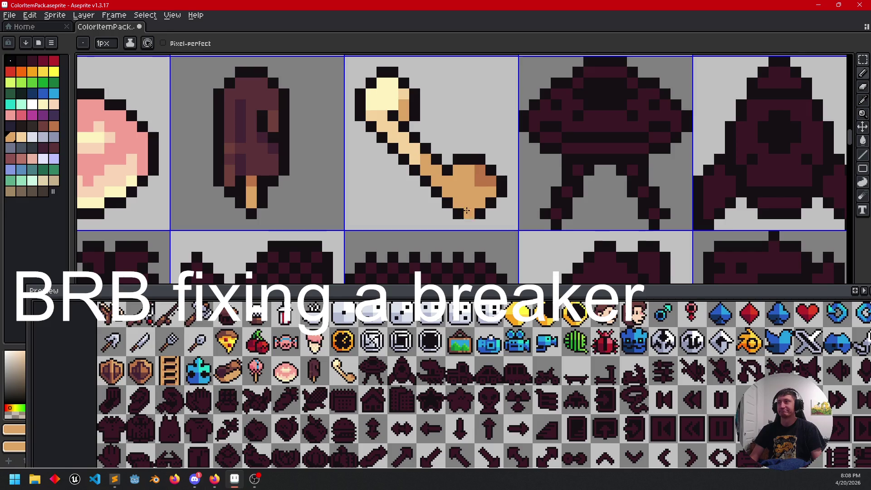
scroll(470, 177, "right", 1)
left_click_drag(476, 176, 469, 185)
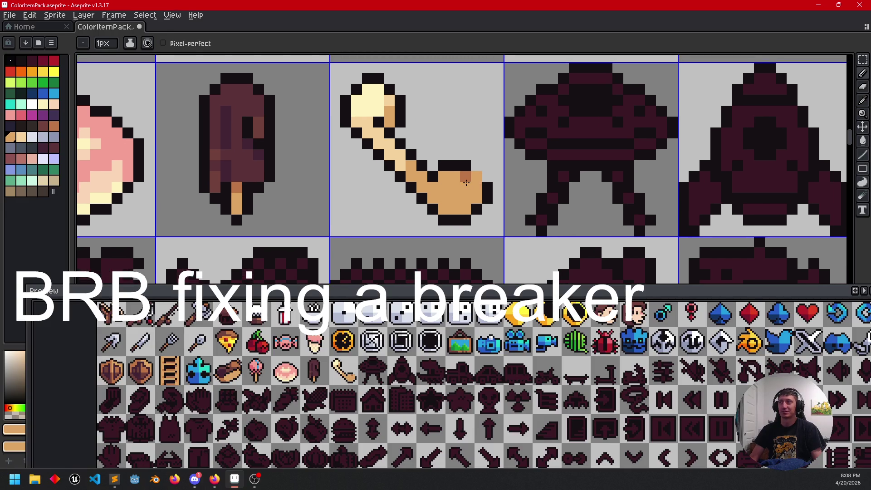
Step: Move toward the UFO sprite and pick the light grey-blue colour
left_click(474, 173, "alt")
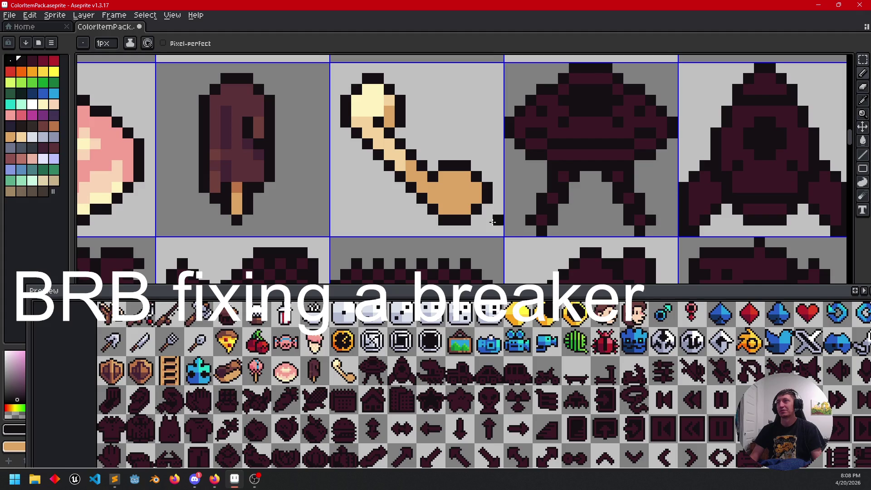
scroll(488, 219, "right", 5)
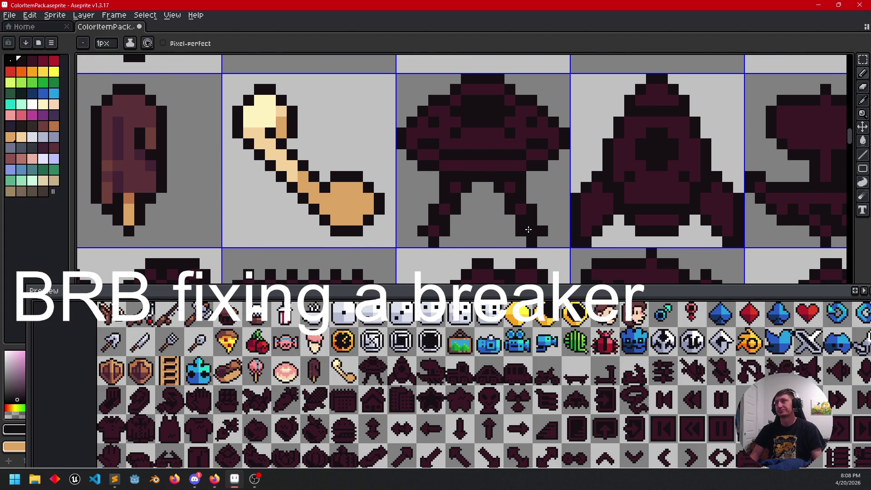
left_click_drag(516, 229, 509, 223)
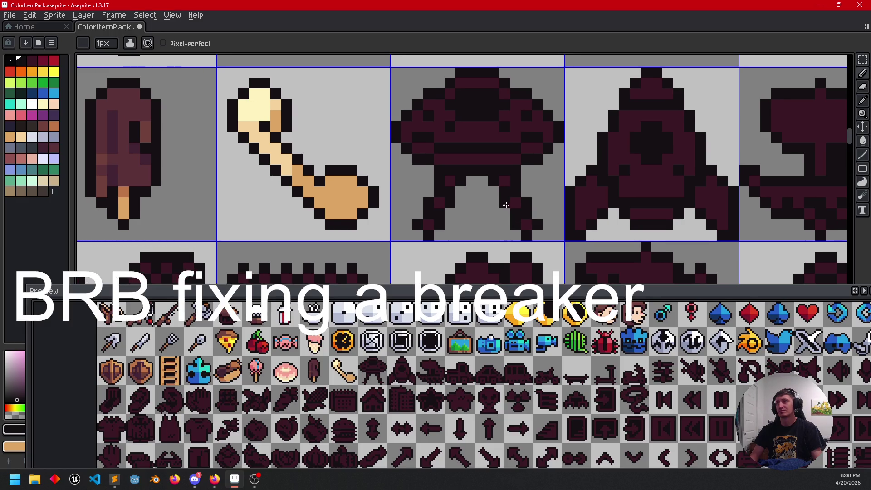
scroll(535, 214, "right", 2)
left_click(33, 137)
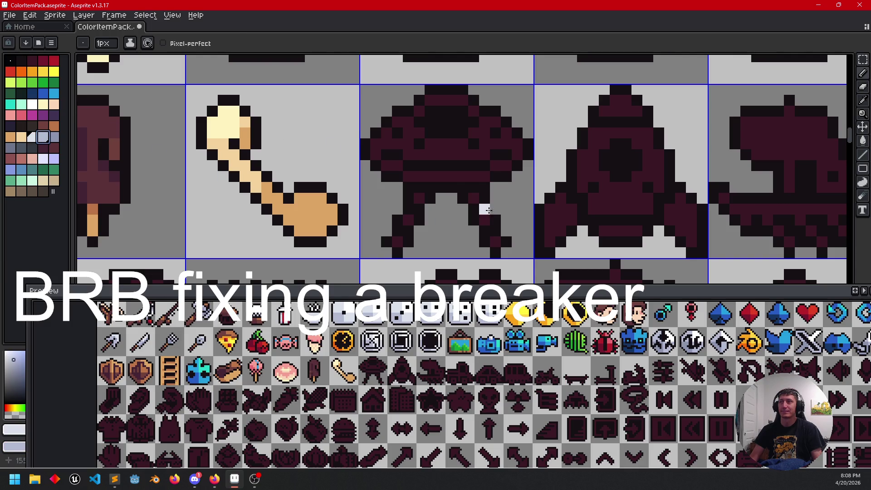
Step: Fill the UFO's middle and lower bands and side patches light grey-blue
key("g")
left_click(452, 154)
left_click(442, 177)
left_click(392, 166)
left_click(501, 166)
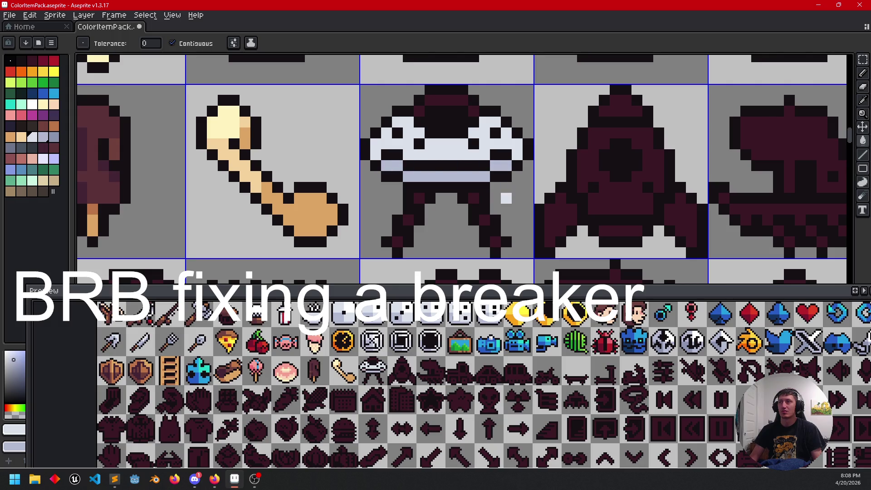
Step: Fill the UFO dome blue with a lighter blue top band and patches
left_click(43, 93)
left_click(425, 120)
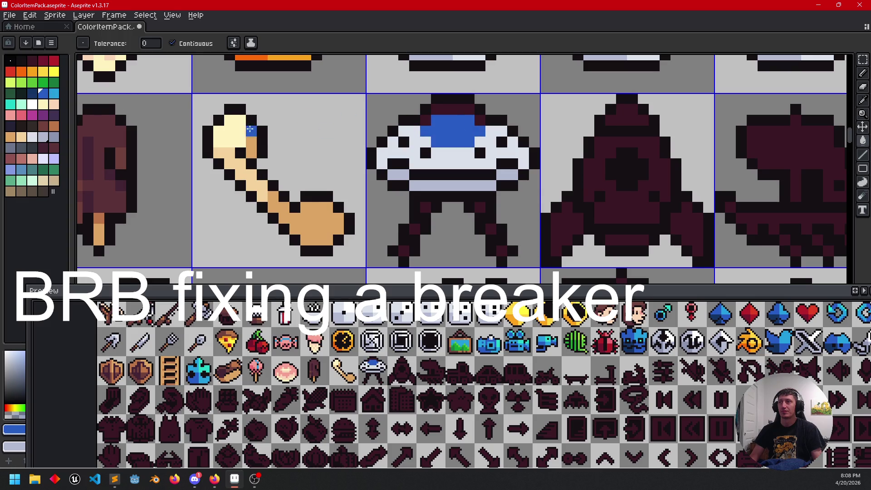
left_click(58, 96)
left_click(452, 110)
left_click(427, 120)
left_click(481, 131)
left_click(480, 120)
left_click_drag(502, 144, 510, 152)
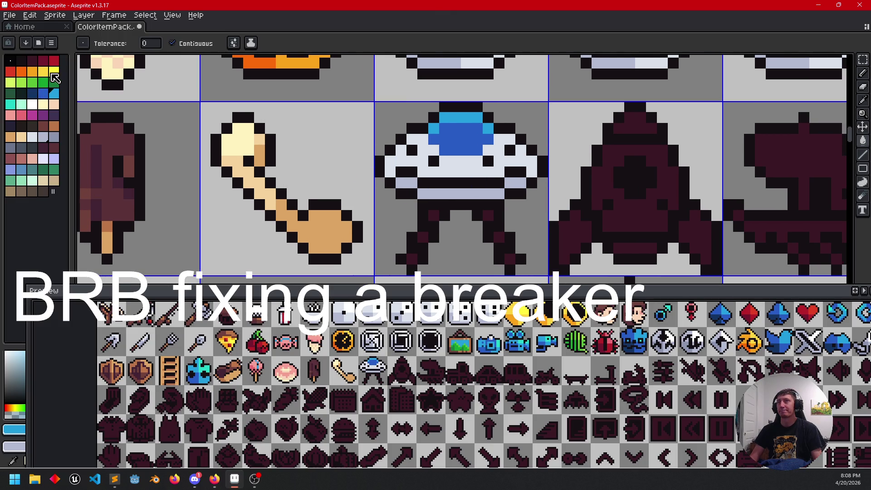
Step: Colour the three UFO lights yellow
left_click(54, 72)
left_click(435, 163)
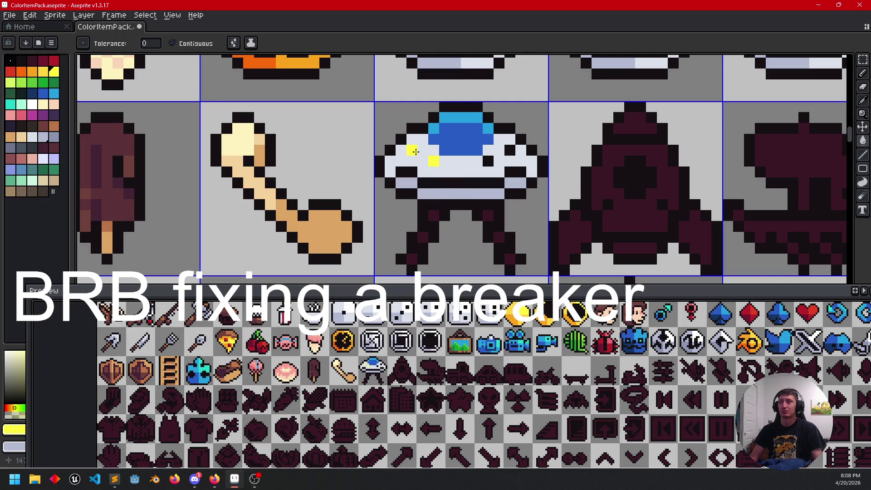
left_click(509, 150)
left_click(489, 162)
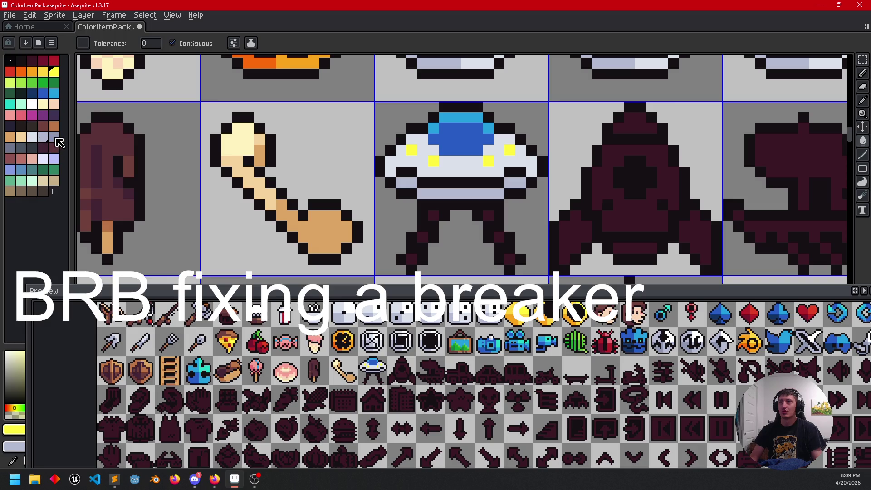
Step: Fill the UFO's lower body and side pixels grey-blue
left_click(55, 140)
left_click(434, 179)
left_click(407, 172)
left_click(513, 174)
mouse_move(495, 192)
left_mouse_down()
mouse_move(503, 173)
mouse_move(499, 186)
left_mouse_up()
mouse_move(492, 231)
left_mouse_down()
mouse_move(467, 229)
mouse_move(427, 182)
left_mouse_up()
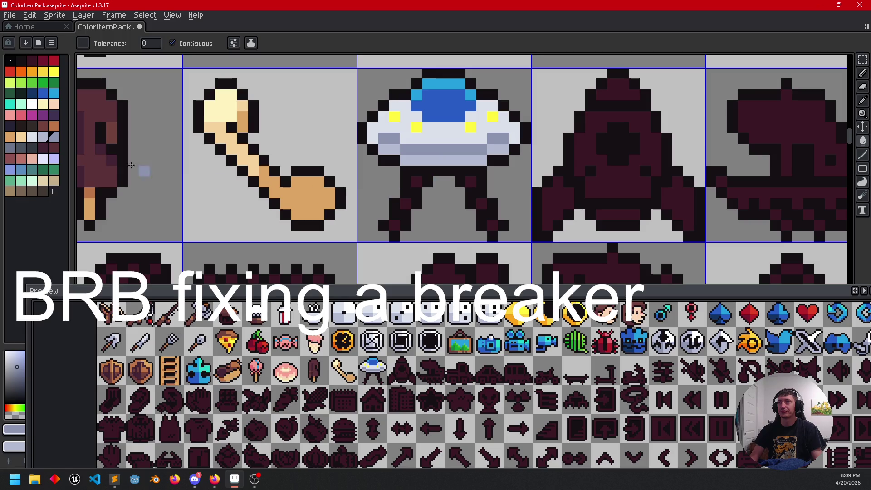
Step: Paint lime pixels on the UFO's left and right legs
left_click(45, 83)
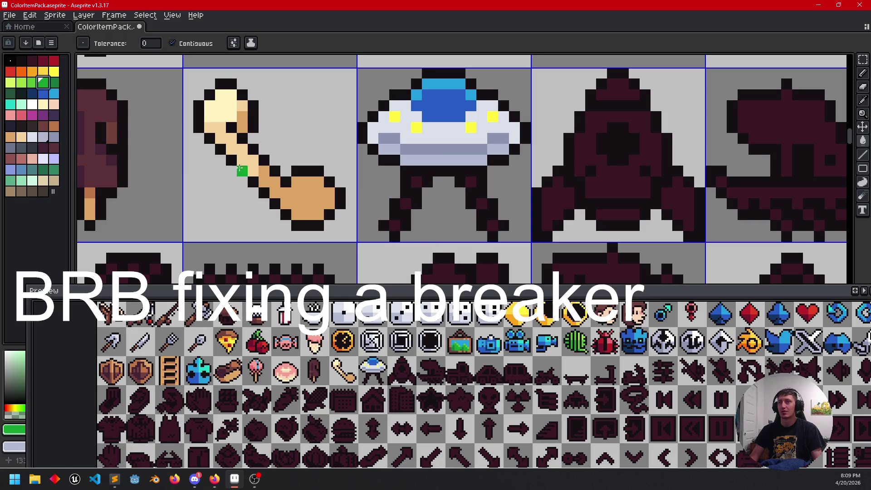
left_click(21, 82)
left_click(416, 181)
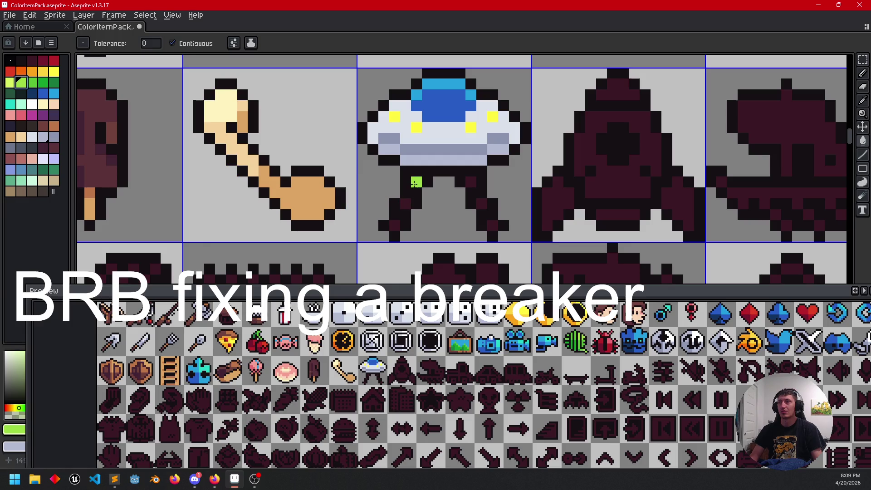
left_click(394, 226)
left_click(471, 182)
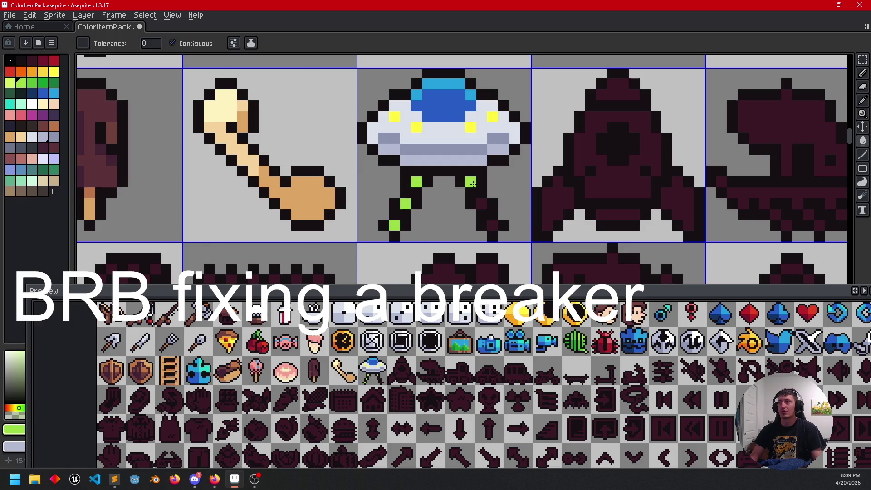
scroll(549, 245, "down", 4)
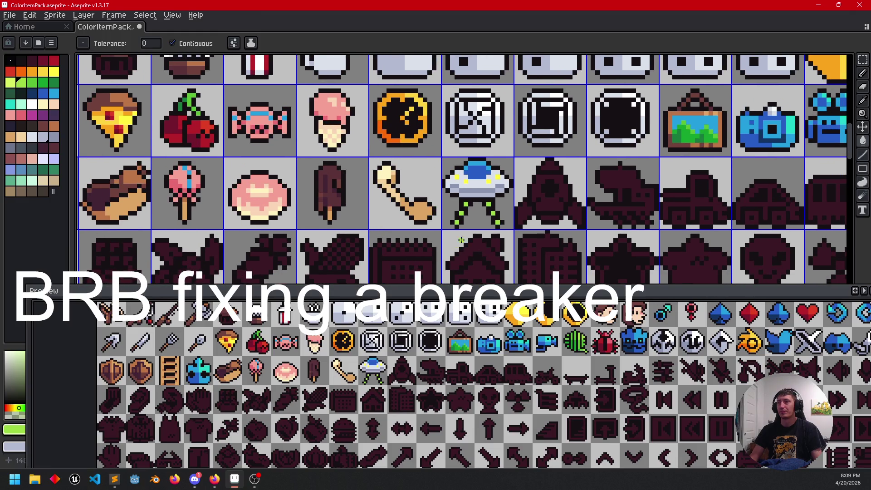
left_click_drag(487, 231, 472, 232)
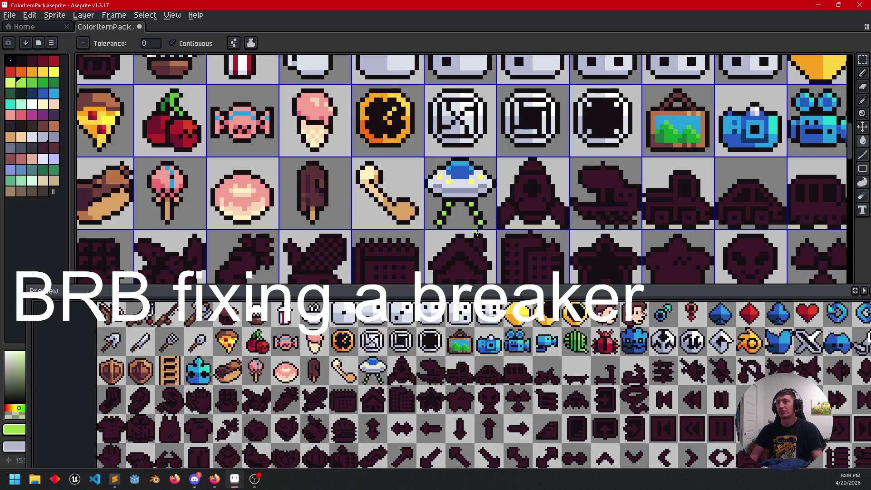
scroll(476, 233, "up", 2)
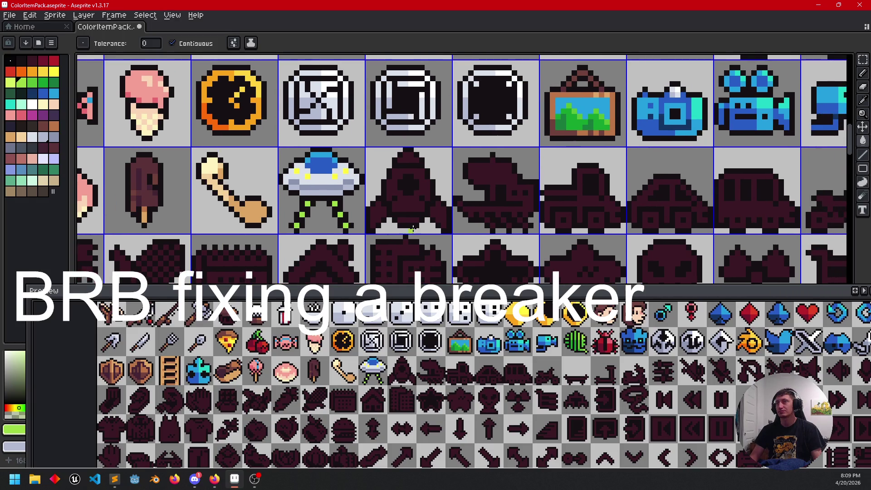
scroll(411, 230, "up", 1)
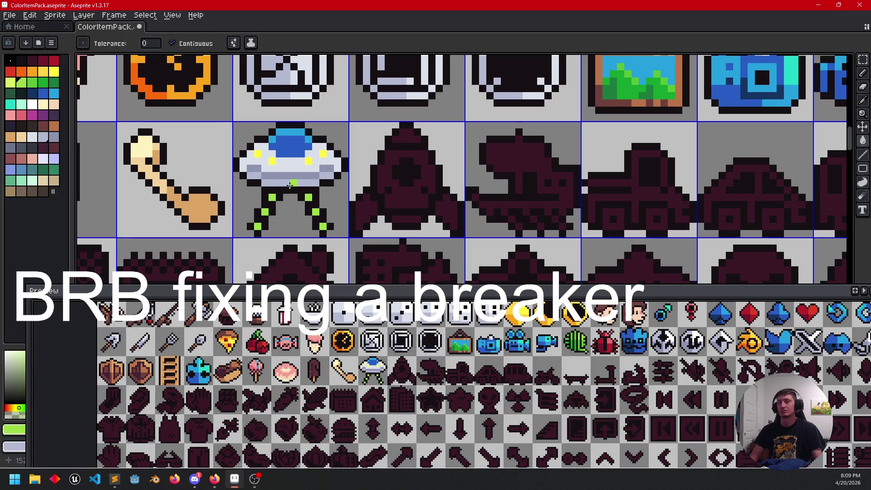
Step: Add white highlight pixels to the UFO band and fill its light-grey area white
left_click(284, 169, "alt")
key("b")
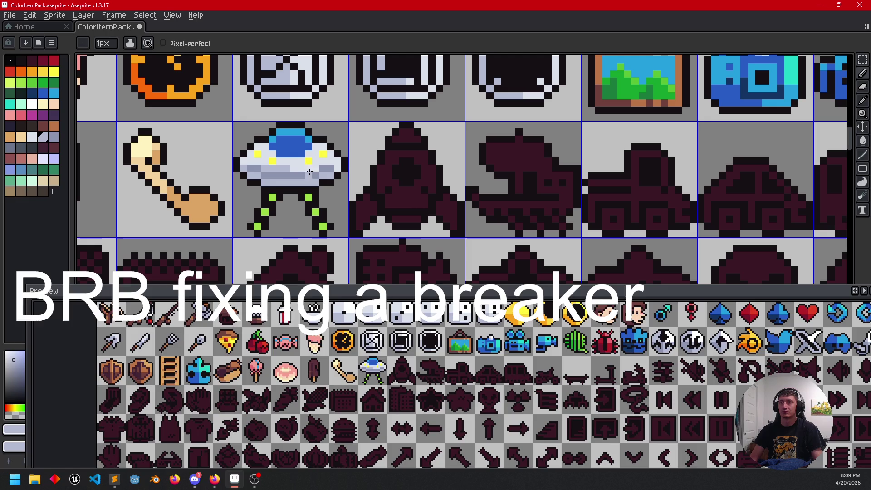
left_click_drag(256, 166, 314, 178)
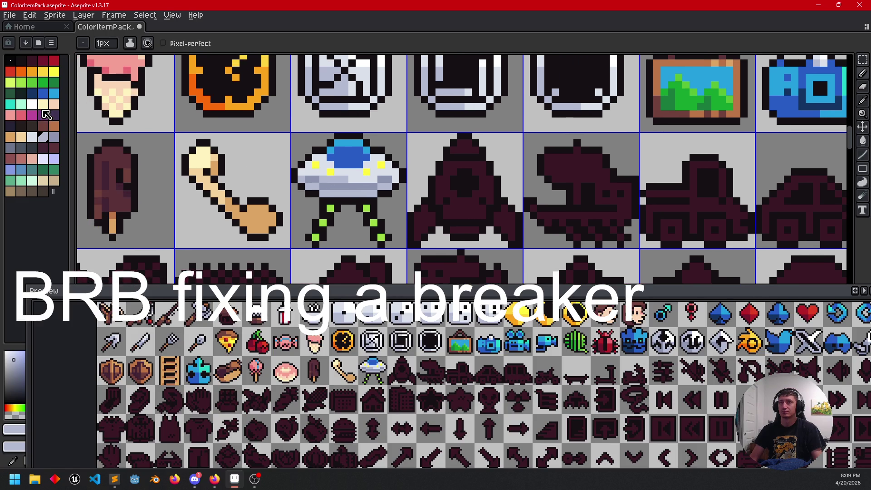
left_click(31, 104)
scroll(389, 178, "up", 1)
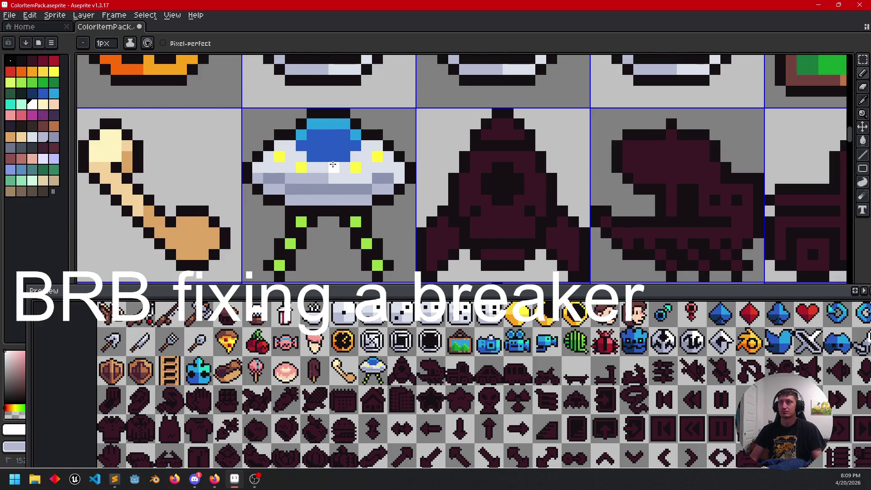
left_click_drag(365, 166, 398, 166)
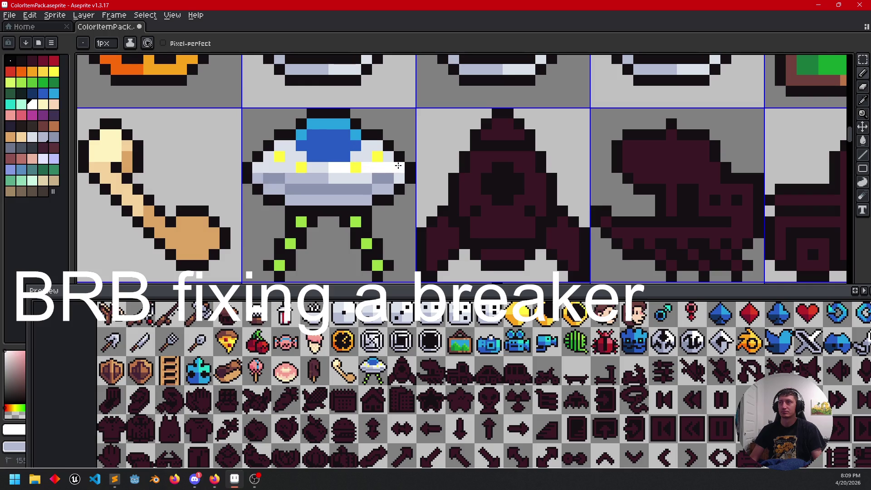
key("g")
left_click(367, 159)
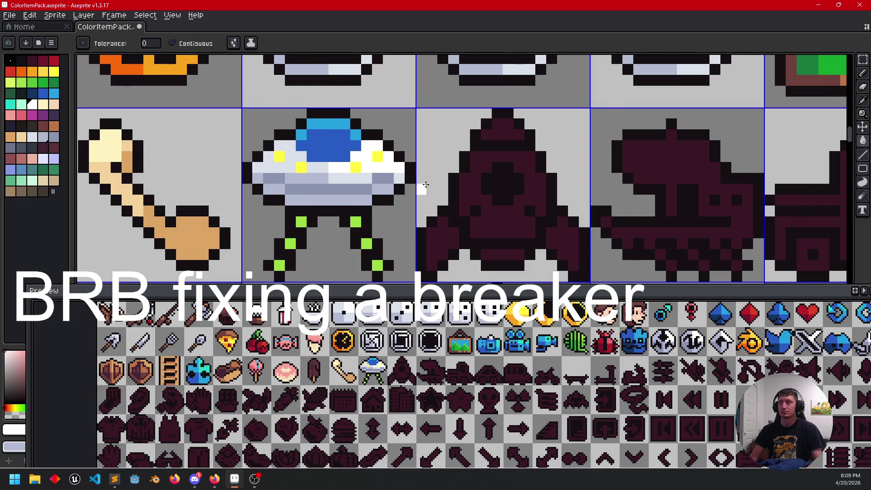
scroll(423, 182, "down", 1)
scroll(422, 217, "down", 1)
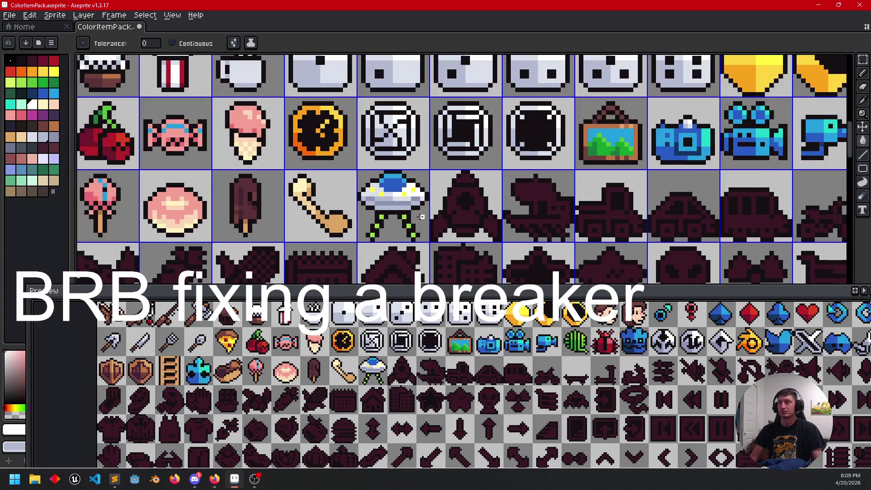
scroll(422, 217, "up", 2)
Step: Shade the UFO dome with dark navy pixels, undoing a stray cyan pixel
left_click(31, 93)
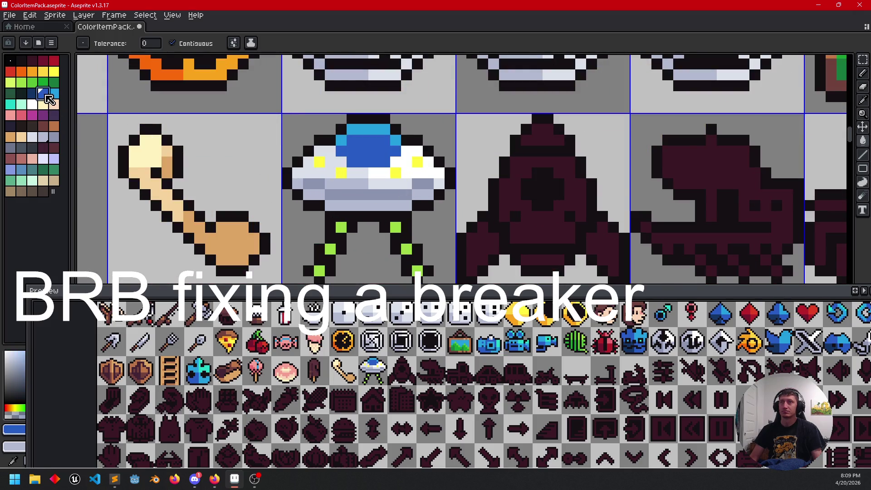
key("b")
left_click_drag(363, 149, 362, 158)
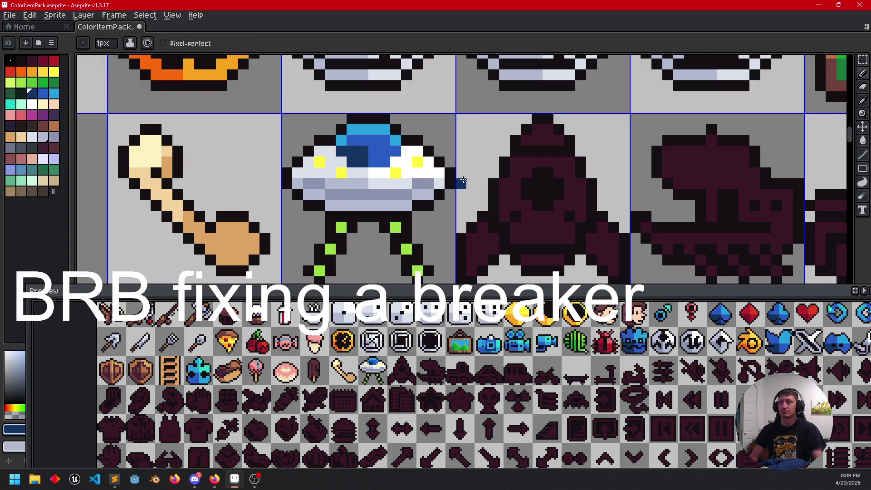
scroll(461, 185, "down", 2)
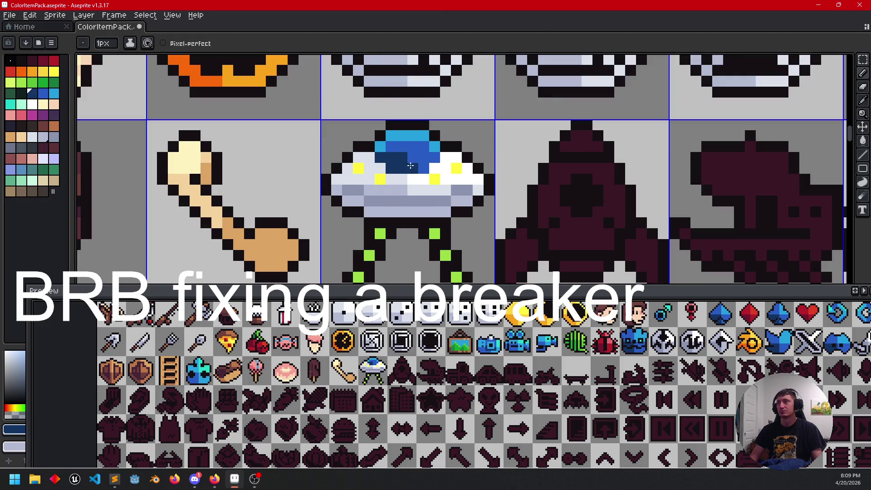
scroll(422, 181, "up", 2)
left_click(412, 145, "alt")
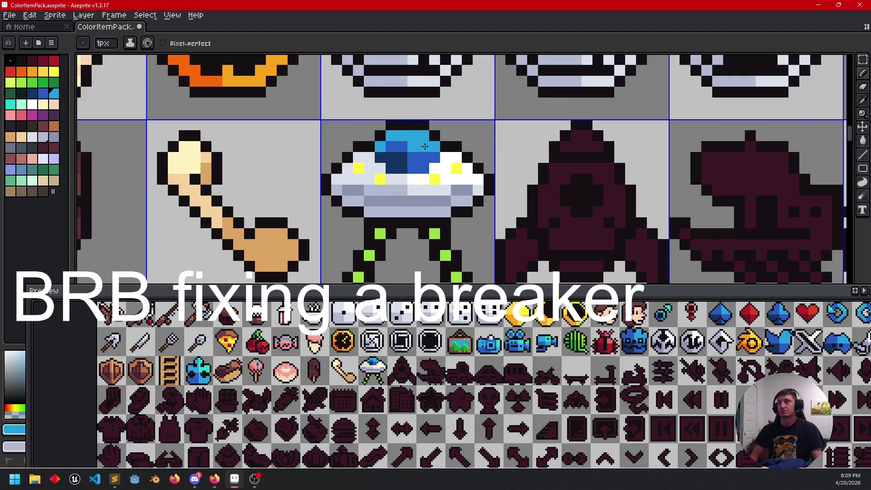
key("ctrl+z")
left_click(400, 140, "alt")
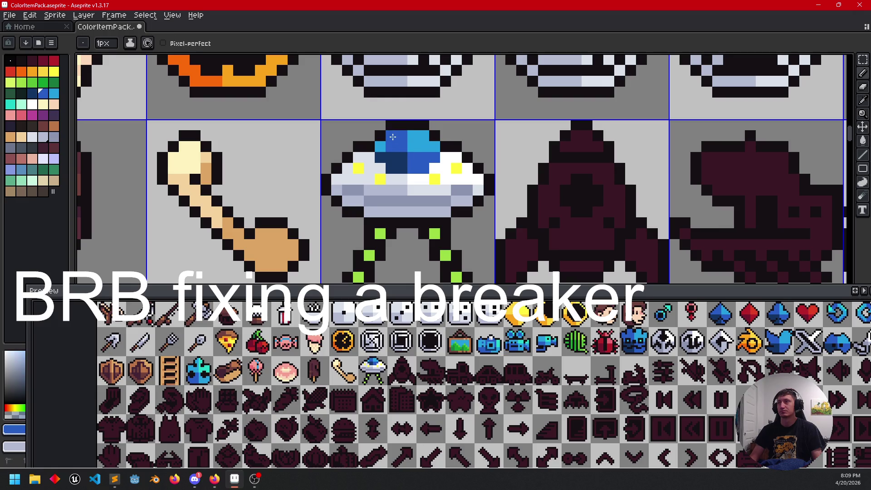
Step: Save the sprite sheet with Ctrl+S and move the view toward the rocket
scroll(487, 190, "down", 2)
scroll(449, 202, "right", 4)
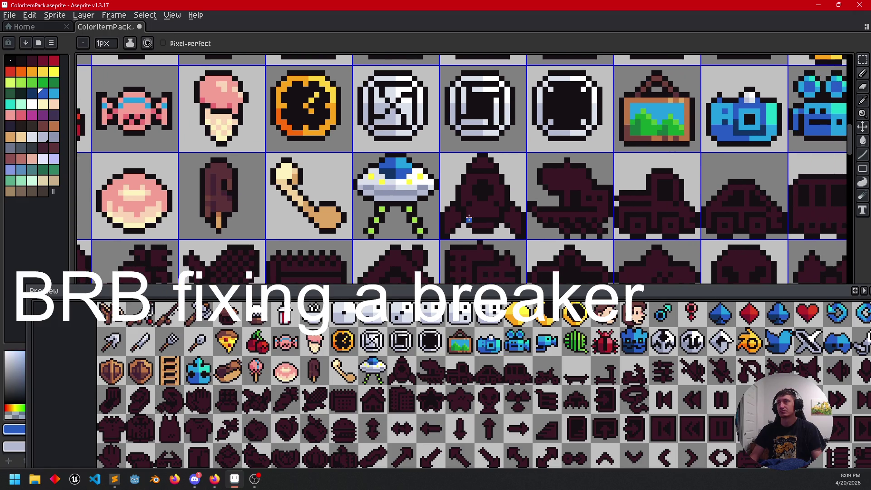
scroll(487, 223, "down", 2)
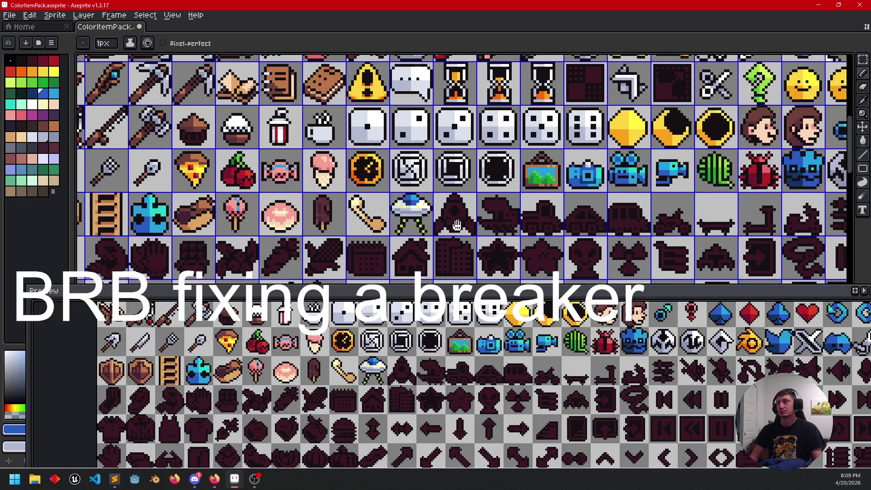
scroll(500, 205, "right", 4)
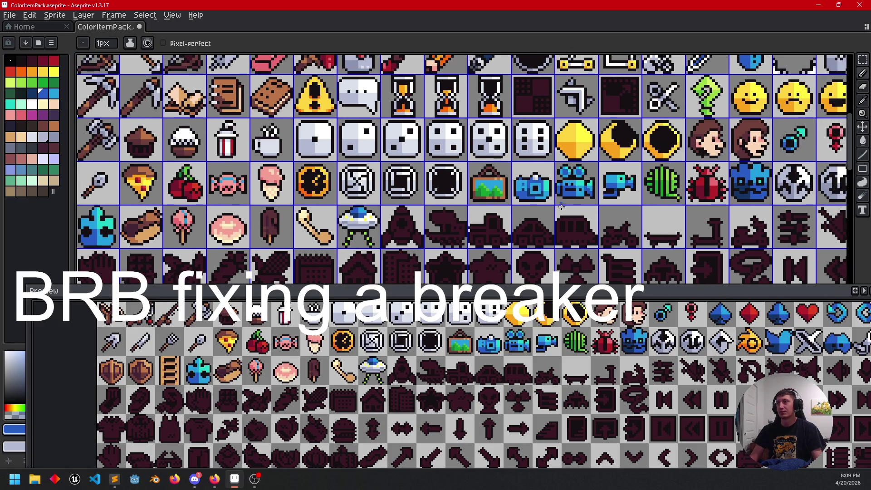
scroll(545, 204, "down", 2)
scroll(408, 199, "up", 2)
scroll(353, 201, "right", 2)
scroll(308, 193, "up", 1)
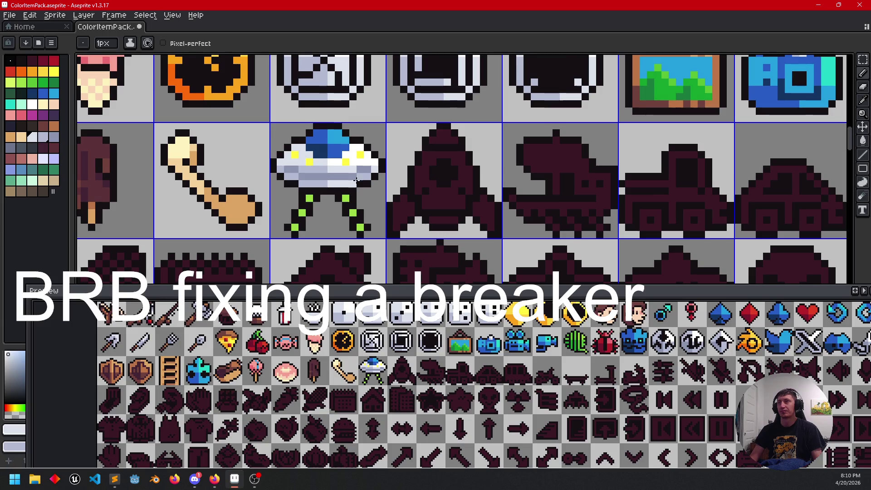
scroll(422, 203, "right", 1)
key("ctrl+s")
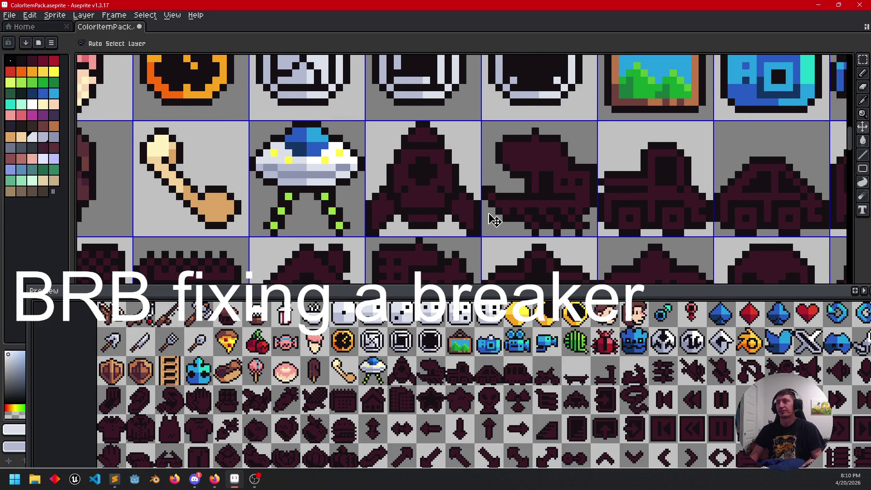
scroll(496, 229, "right", 1)
scroll(411, 221, "right", 1)
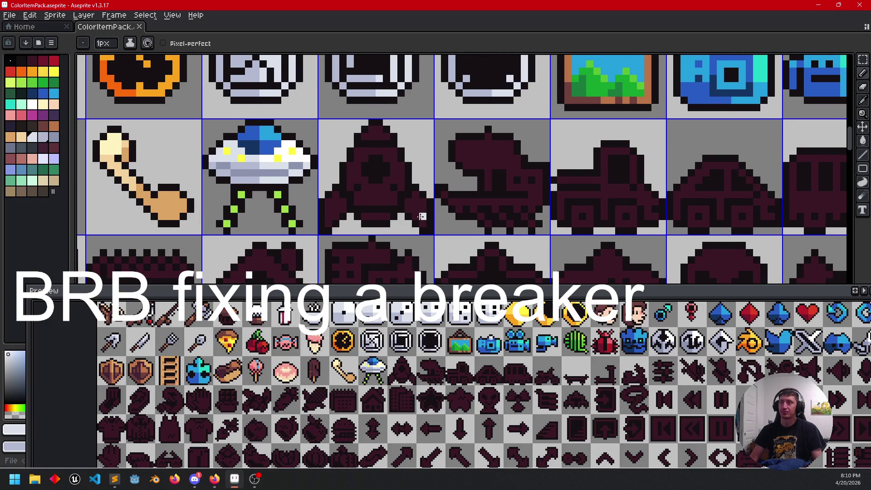
left_click_drag(420, 208, 390, 212)
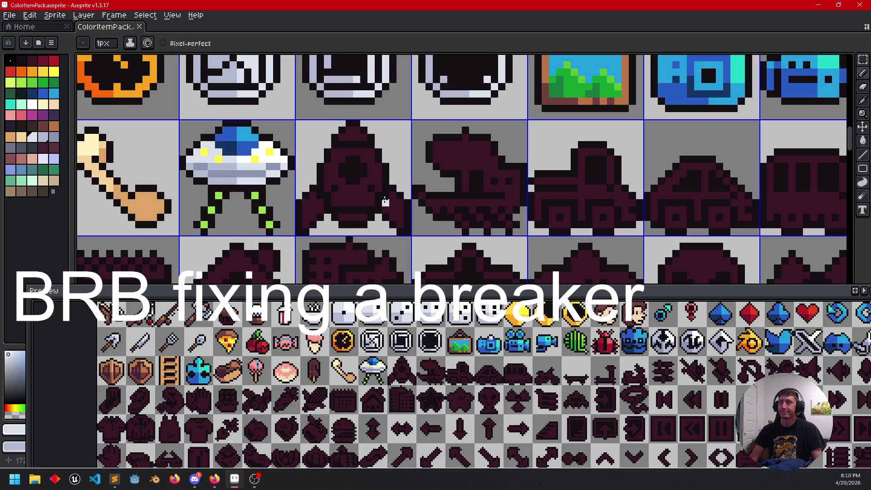
Step: Fill the rocket body light grey, whiten its top and window, and lighten the nose tip
key("g")
left_click(346, 194)
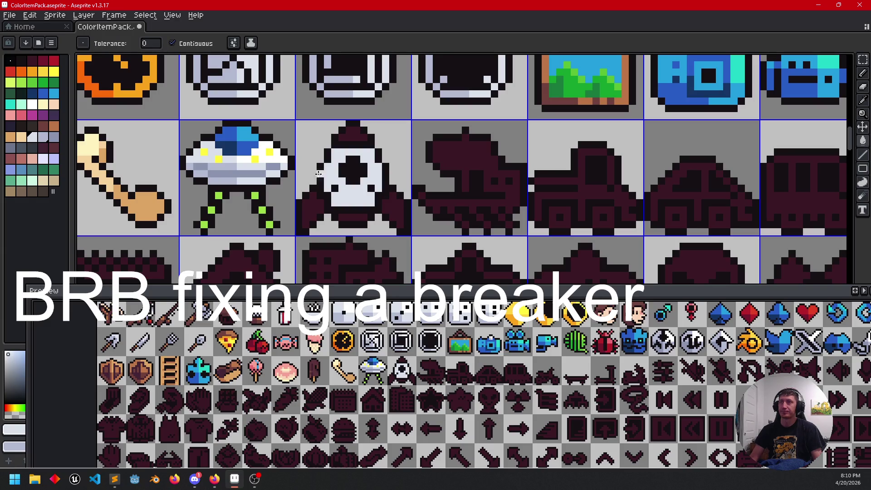
scroll(244, 173, "up", 1)
left_click(279, 147, "alt")
key("b")
left_click(415, 145)
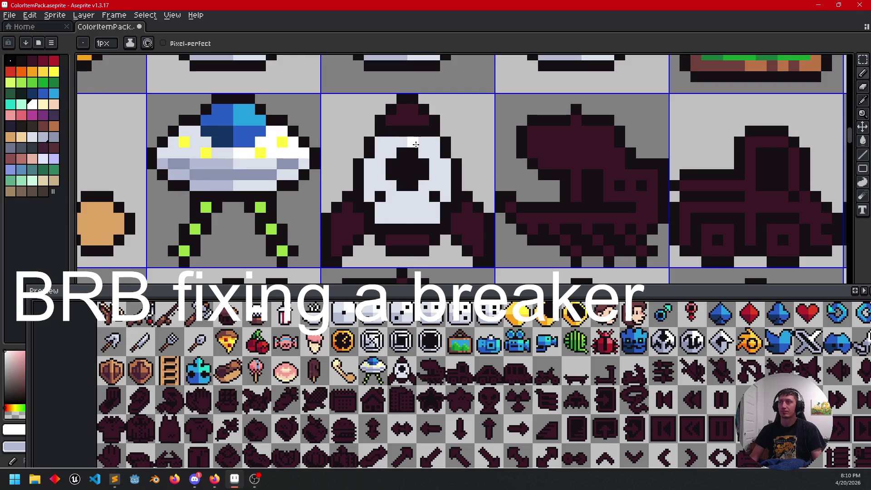
key("g")
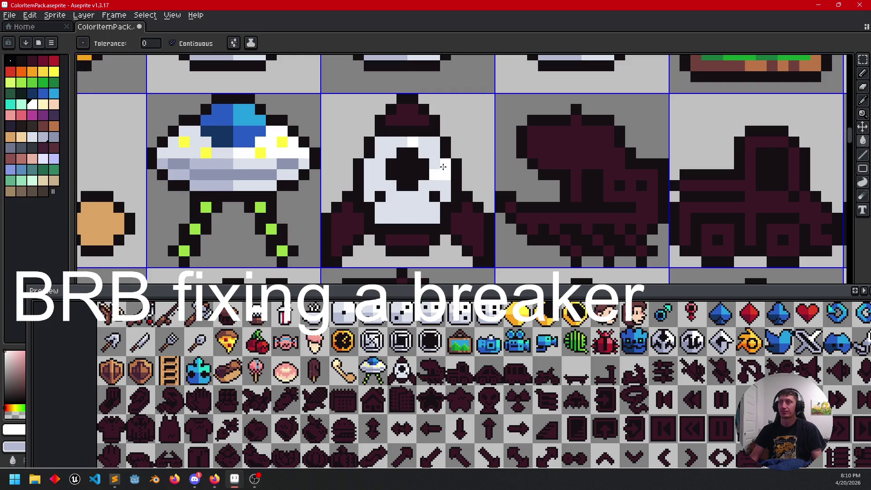
left_click(438, 161)
key("b")
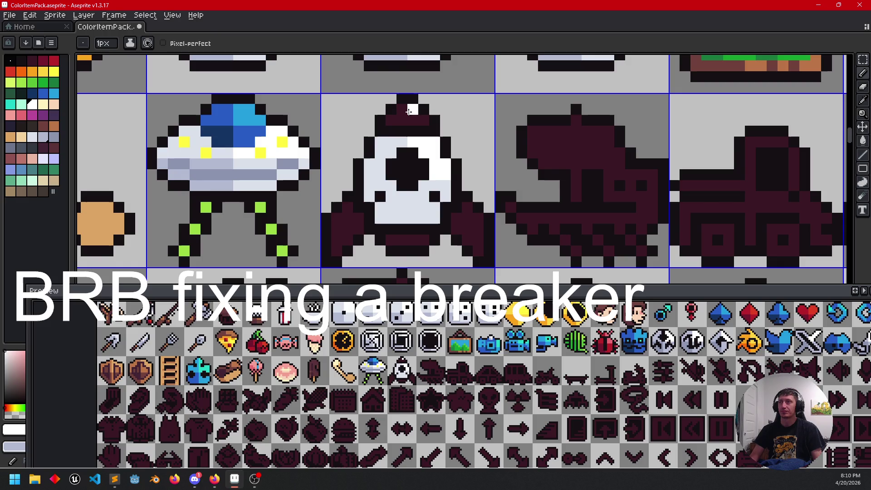
left_click(393, 139, "alt")
key("g")
left_click(397, 116)
Step: Colour the rocket's bottom band and both fins with the UFO's grey
left_click_drag(373, 209, 392, 201)
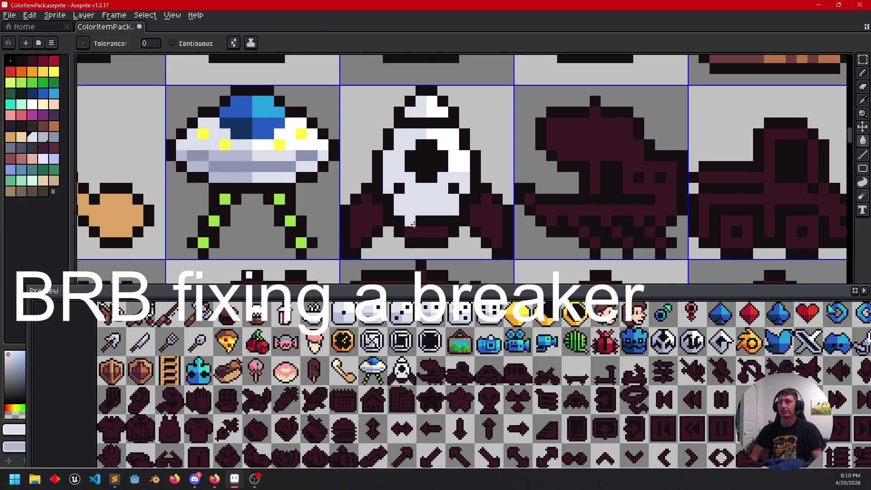
key("i")
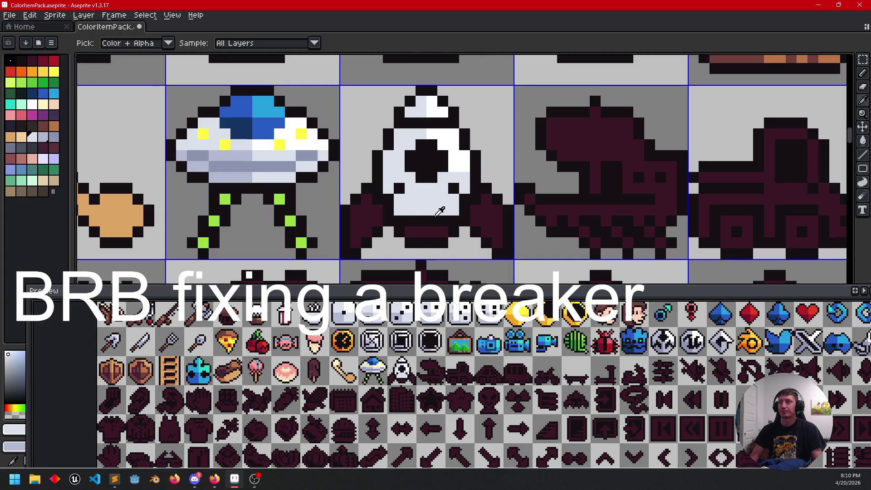
left_click(247, 174, "alt")
left_click(433, 242)
key("ctrl+z")
left_click(419, 230)
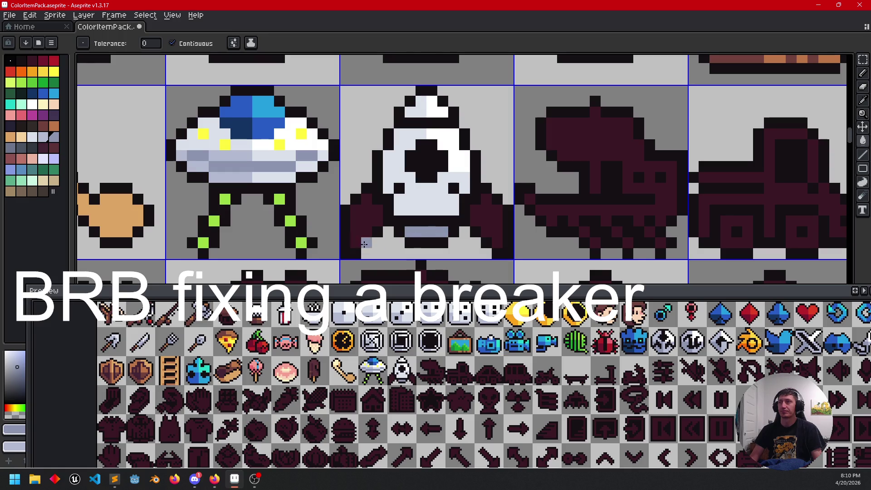
left_click(371, 218)
left_click(488, 221)
Step: Add grey shading below the rocket window and on its lower-left body
scroll(398, 232, "left", 2)
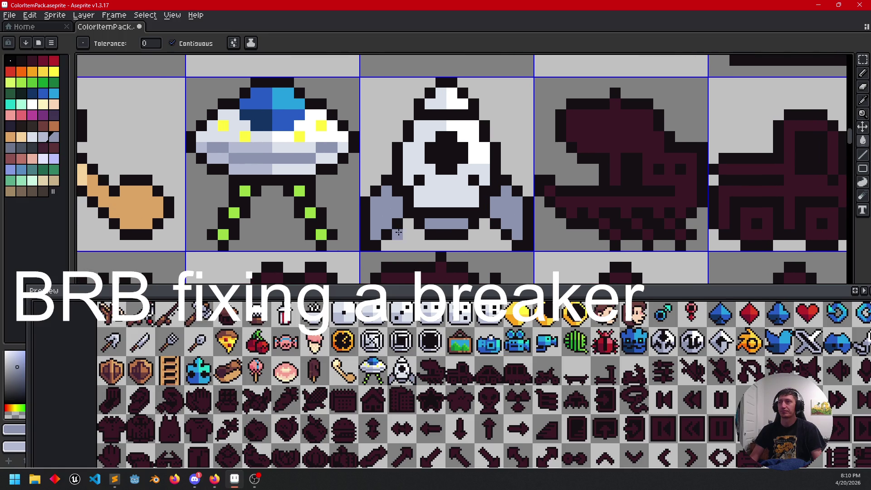
left_click(441, 180)
key("b")
left_click_drag(442, 181, 439, 193)
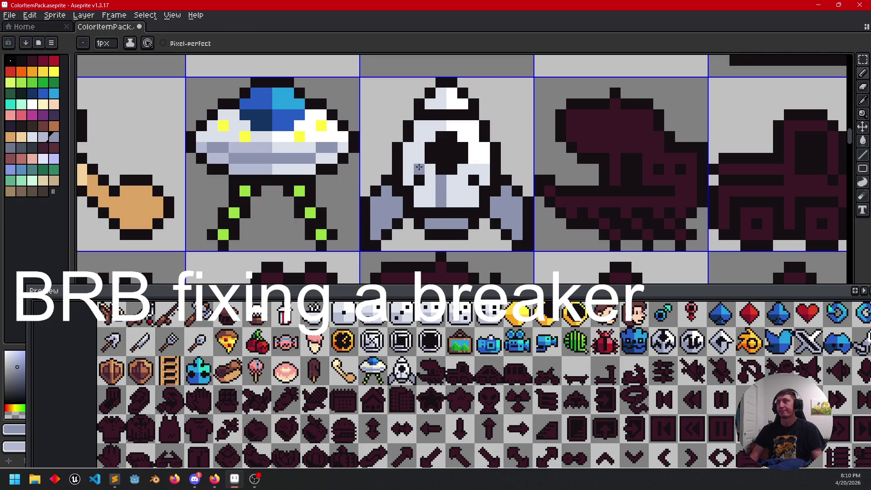
key("g")
left_click(424, 196)
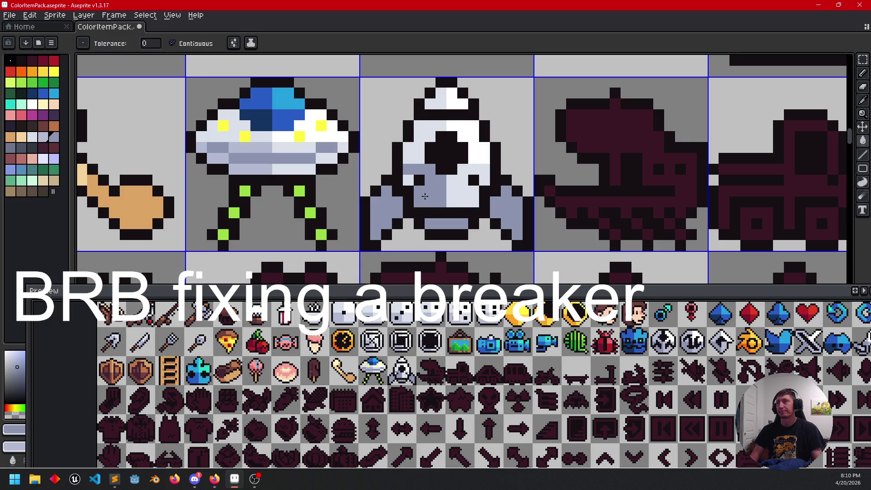
Step: Sample the UFO's light grey-blue and scroll right to the uncoloured boat sprite
scroll(497, 195, "down", 1)
left_click_drag(496, 196, 413, 193)
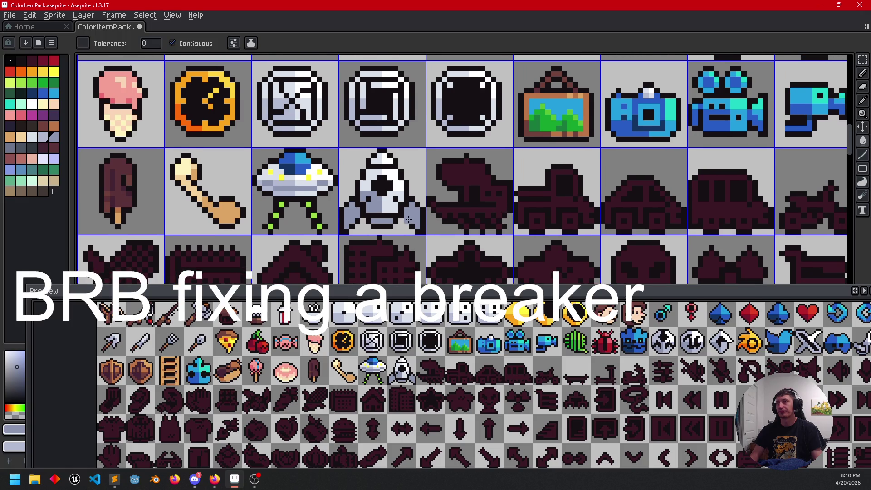
scroll(408, 219, "up", 1)
left_click(244, 179, "alt")
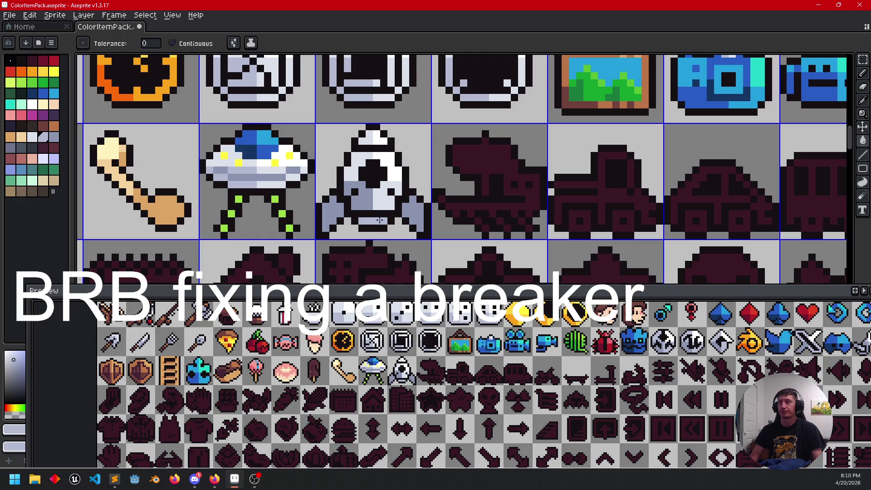
key("b")
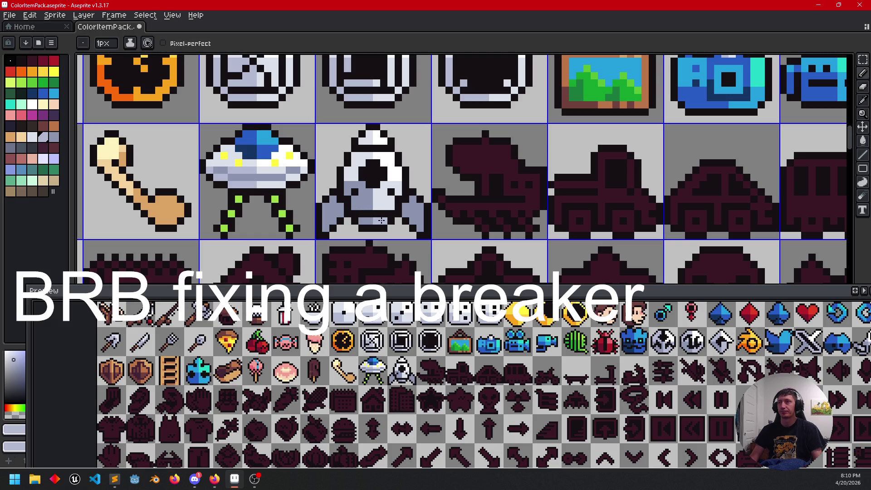
scroll(381, 220, "right", 3)
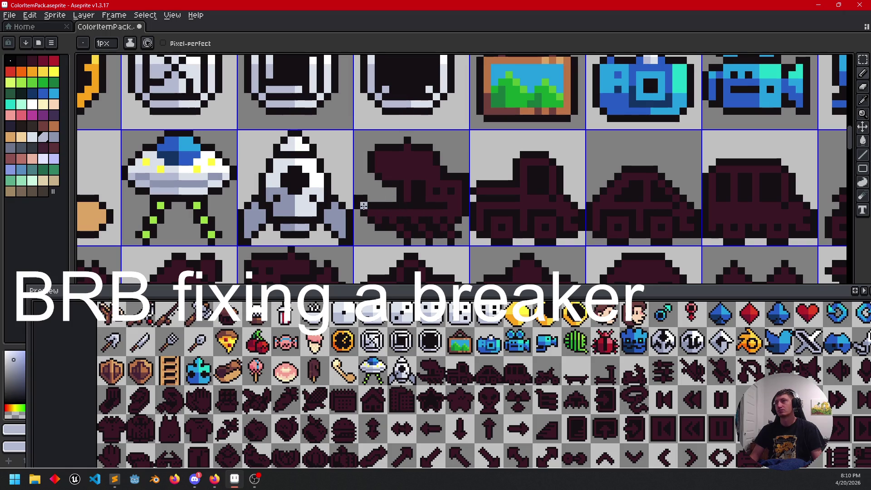
scroll(461, 215, "right", 1)
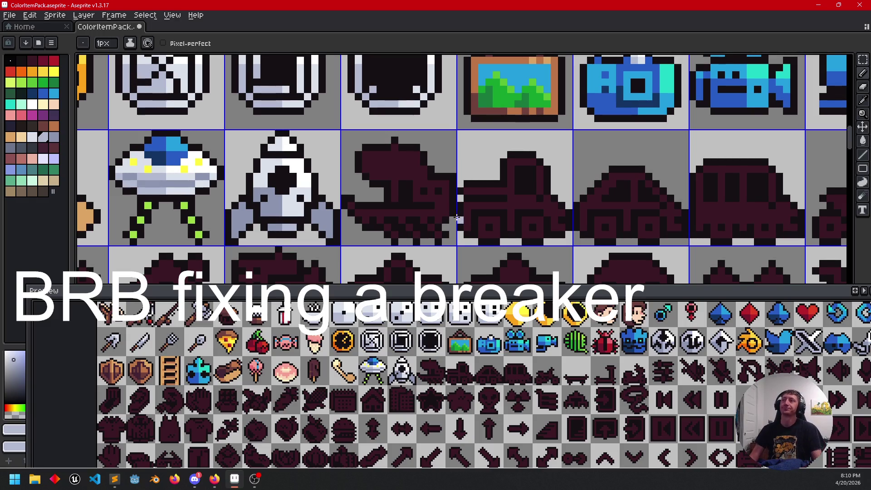
Step: Fill the dark boat silhouette light grey and its hull brown
scroll(442, 209, "down", 1)
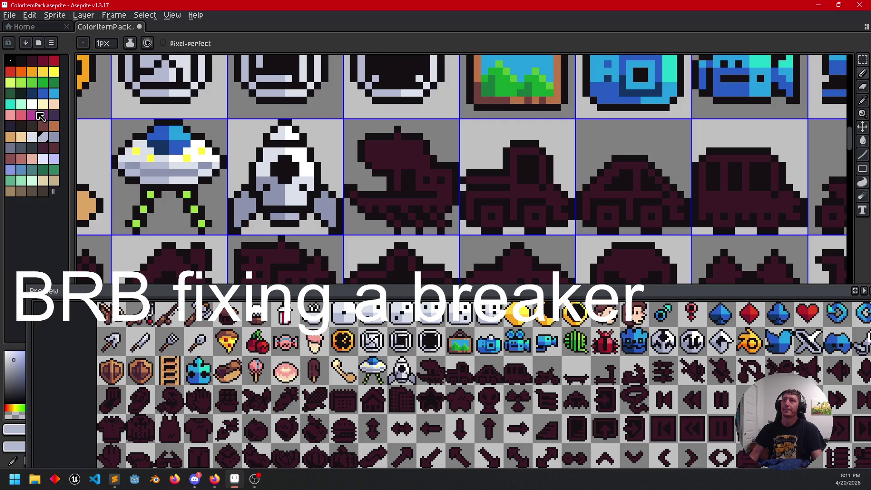
left_click(32, 137)
key("g")
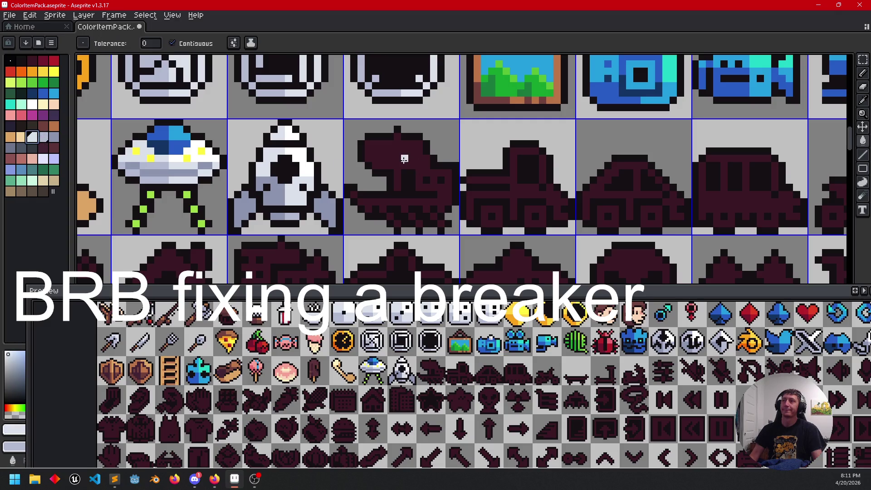
left_click(404, 151)
scroll(404, 208, "left", 1)
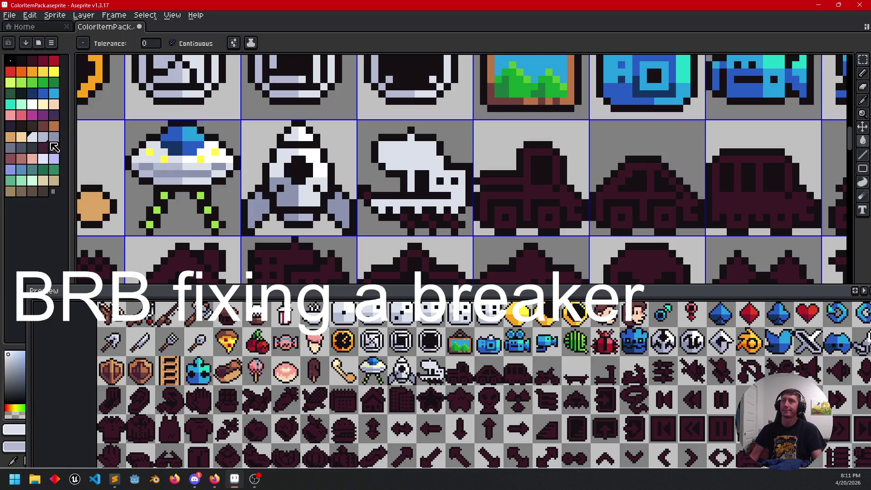
left_click(54, 126)
scroll(360, 195, "up", 1)
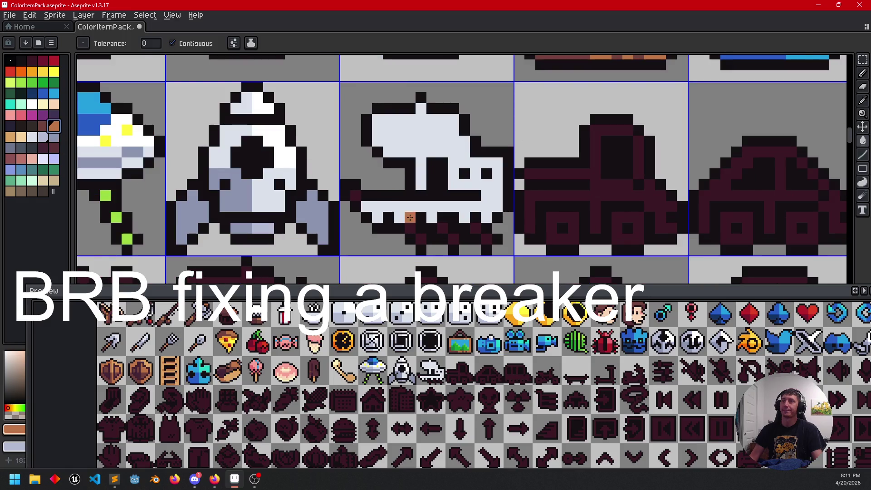
left_click(443, 206)
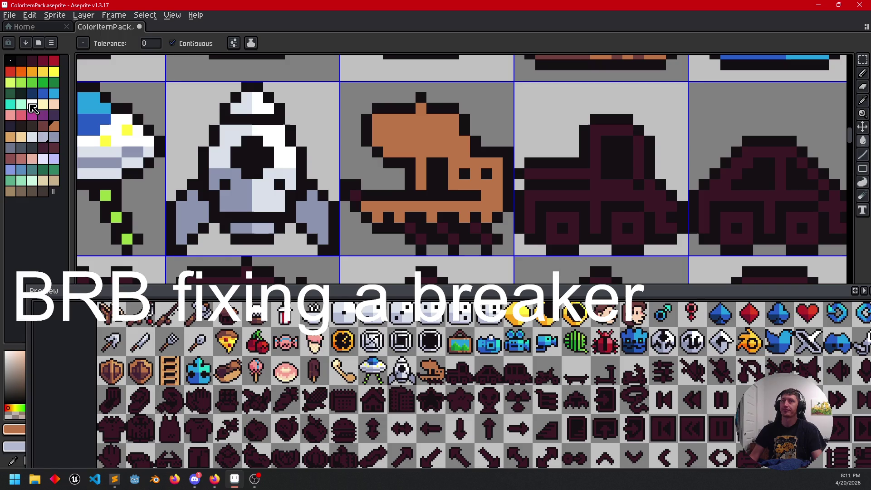
Step: Restrict the light grey fill to just the boat's upper sail
left_click(32, 137)
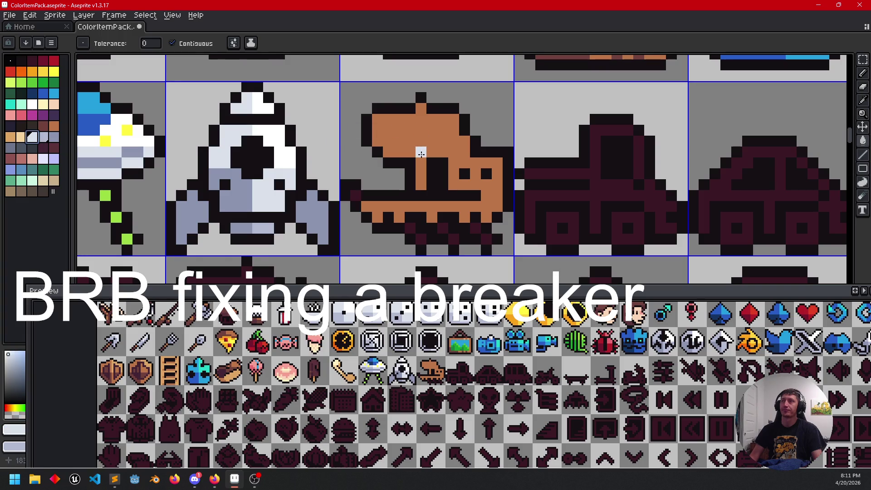
left_click(414, 134)
key("ctrl+z")
left_click(456, 153)
key("ctrl+z")
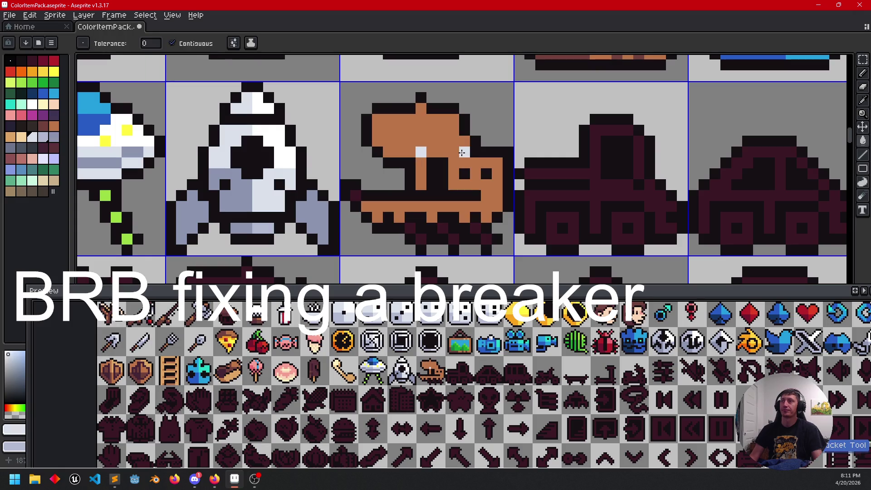
left_click(438, 146)
scroll(438, 208, "up", 2)
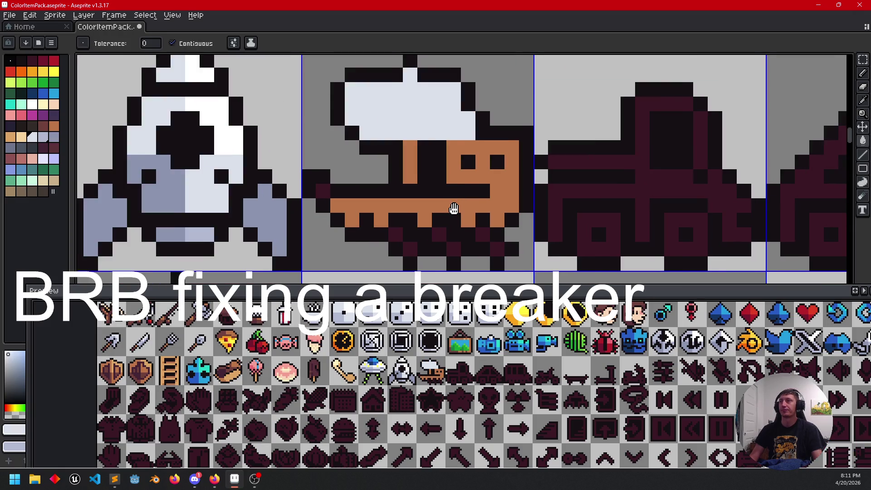
Step: Colour the mast tip above the sail dark red
key("i")
left_click(439, 196)
key("g")
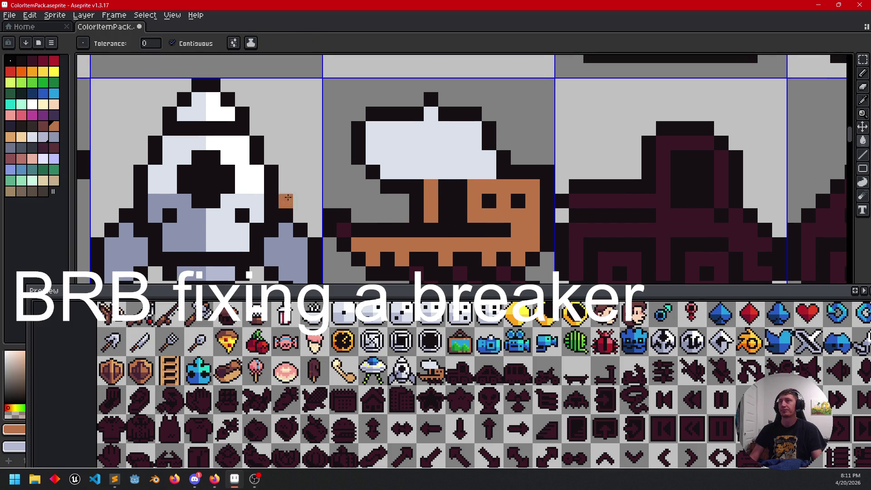
left_click(43, 126)
left_click(443, 125)
key("ctrl+z")
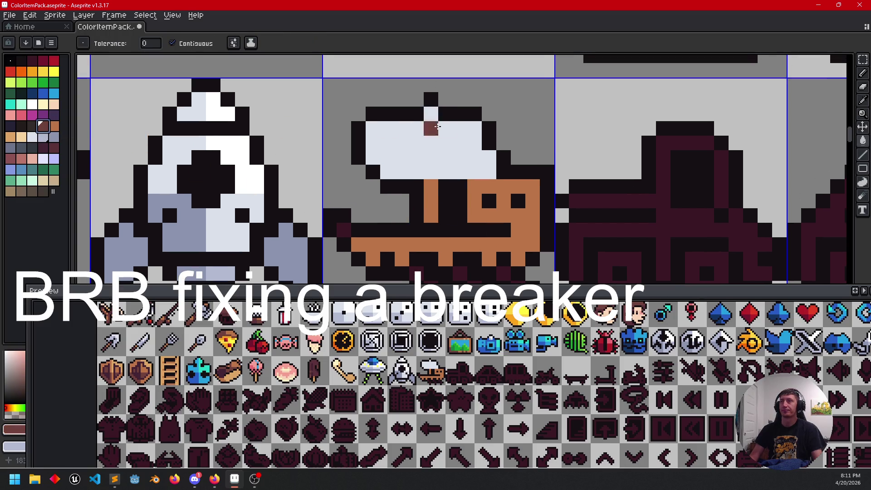
key("v")
key("b")
left_click(431, 186)
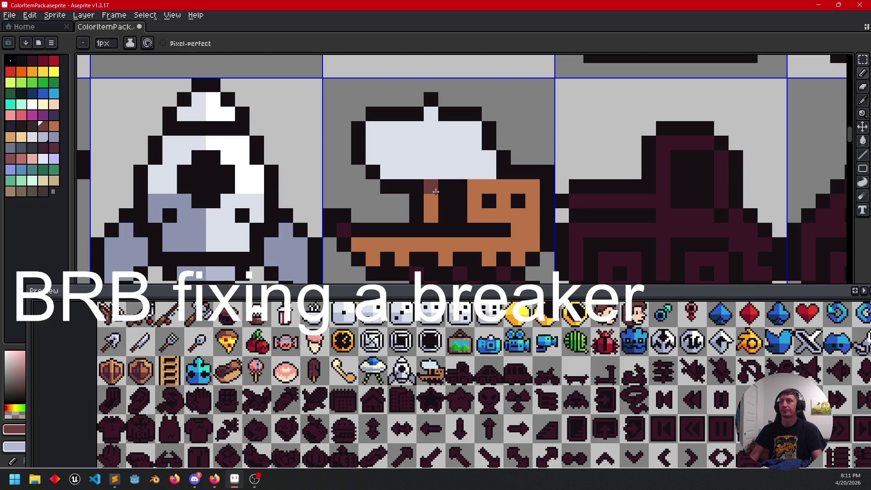
left_click(498, 192)
key("ctrl+z")
left_click(450, 107)
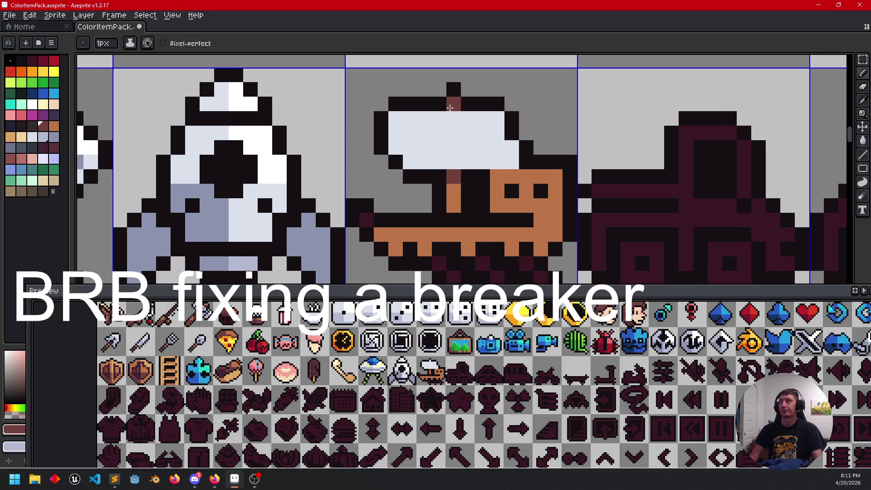
Step: Draw a maroon stripe across the orange hull and sample the hull's orange-brown
scroll(503, 204, "down", 2)
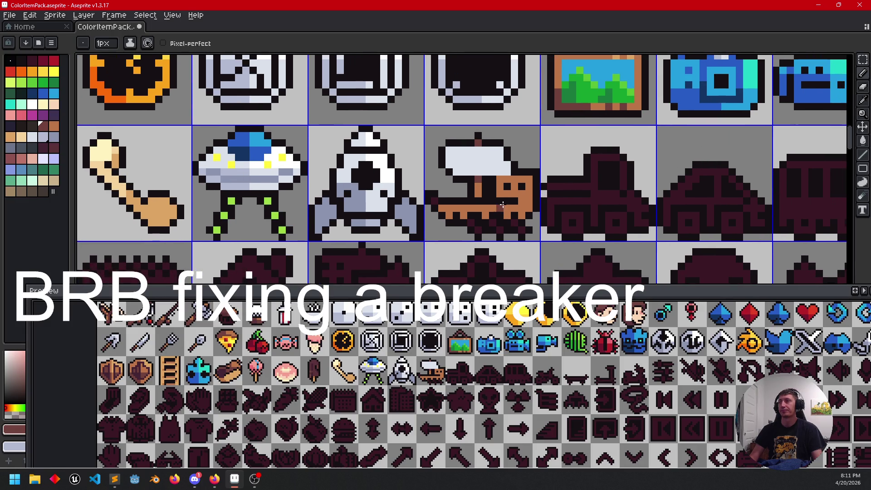
scroll(502, 205, "up", 1)
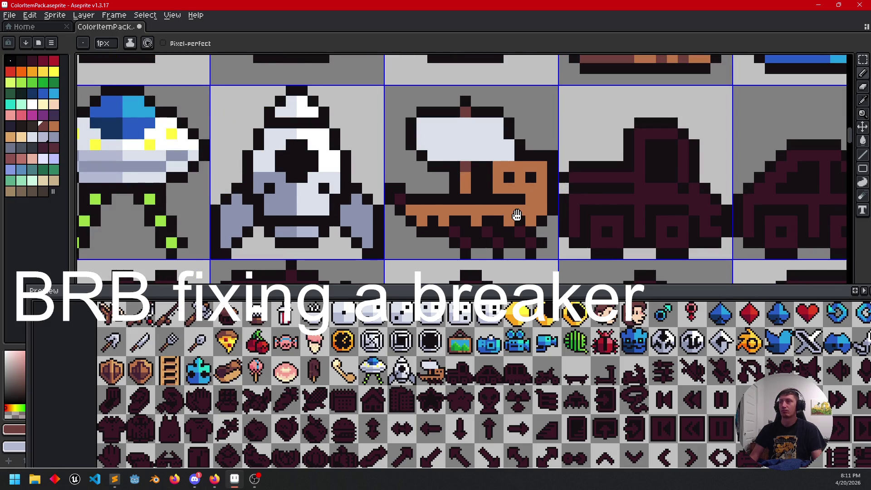
scroll(511, 204, "down", 1)
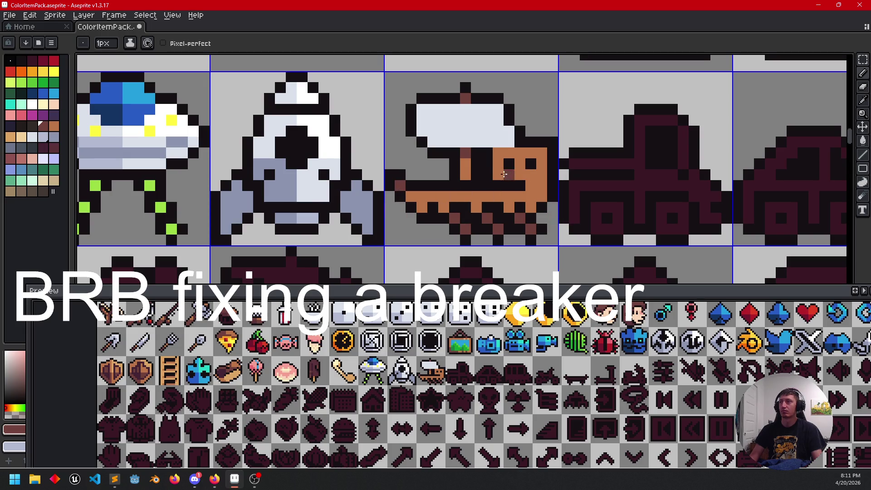
left_click_drag(498, 174, 529, 175)
scroll(543, 227, "down", 2)
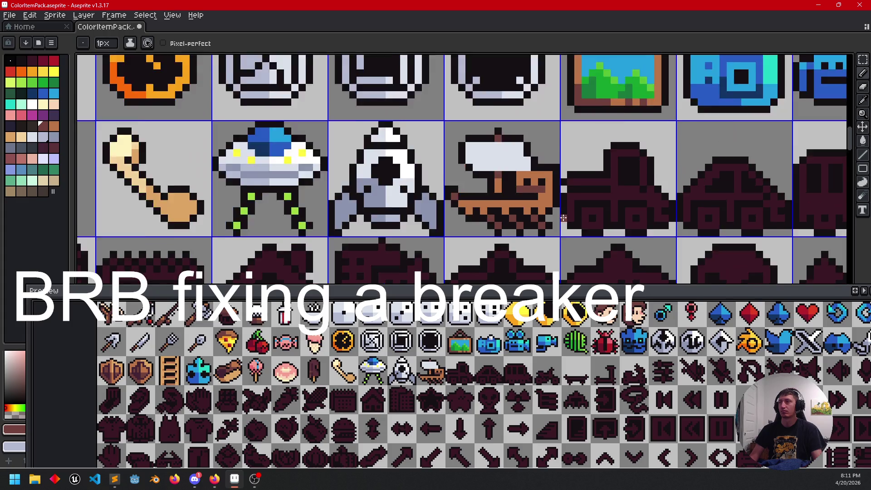
scroll(524, 218, "up", 1)
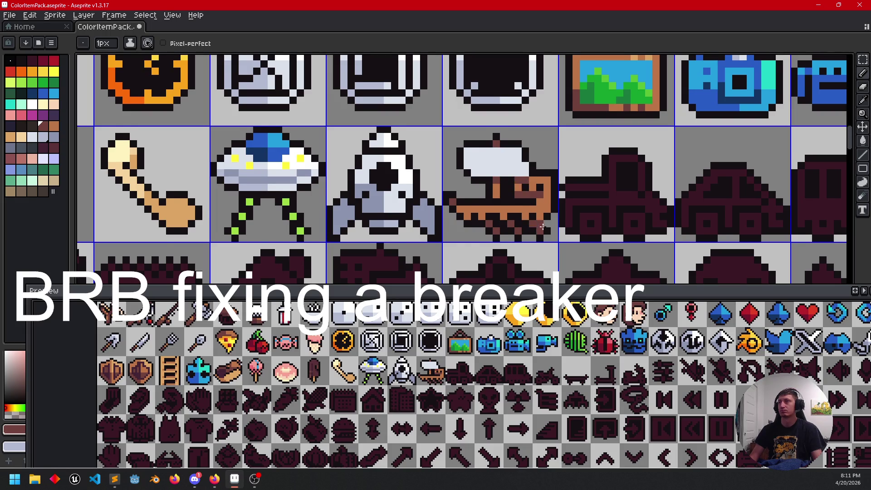
scroll(540, 218, "down", 1)
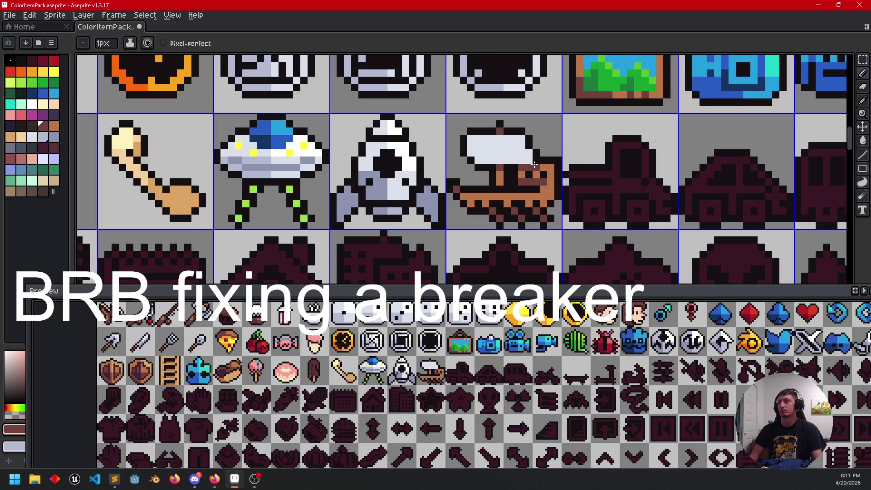
left_click(544, 184, "alt")
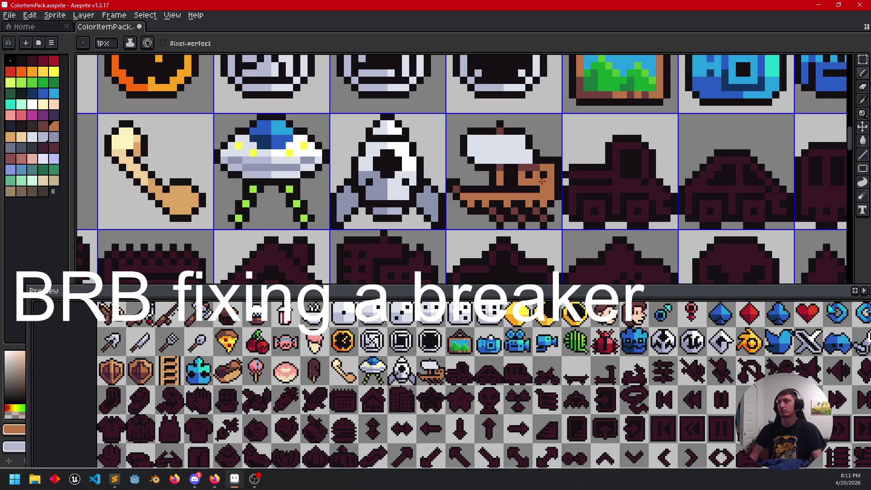
Step: Shade the boat's hull with a tan highlight across the lower cabin and darker orange-brown along the front
scroll(554, 200, "down", 2)
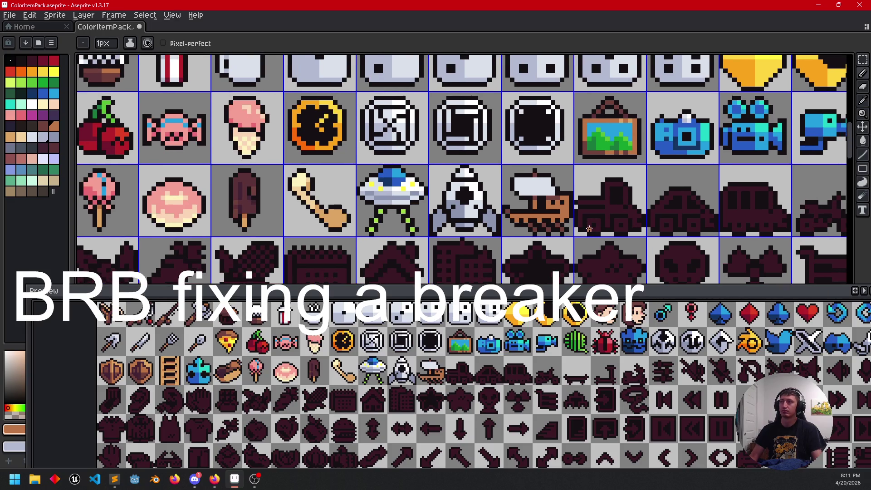
scroll(567, 222, "up", 2)
left_click(501, 220, "alt")
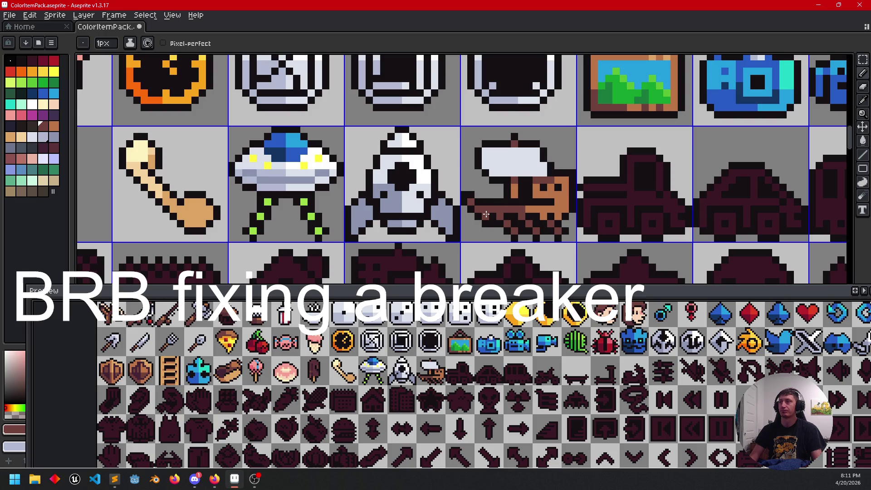
scroll(567, 234, "down", 2)
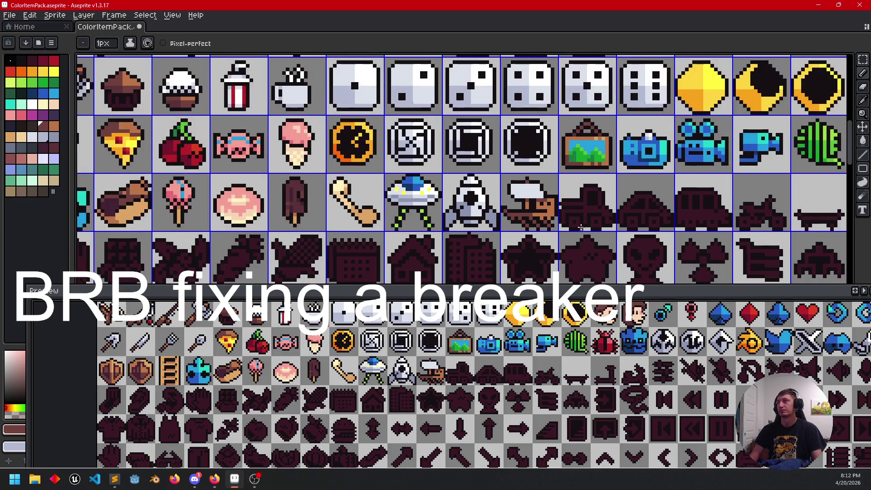
left_click_drag(574, 235, 567, 224)
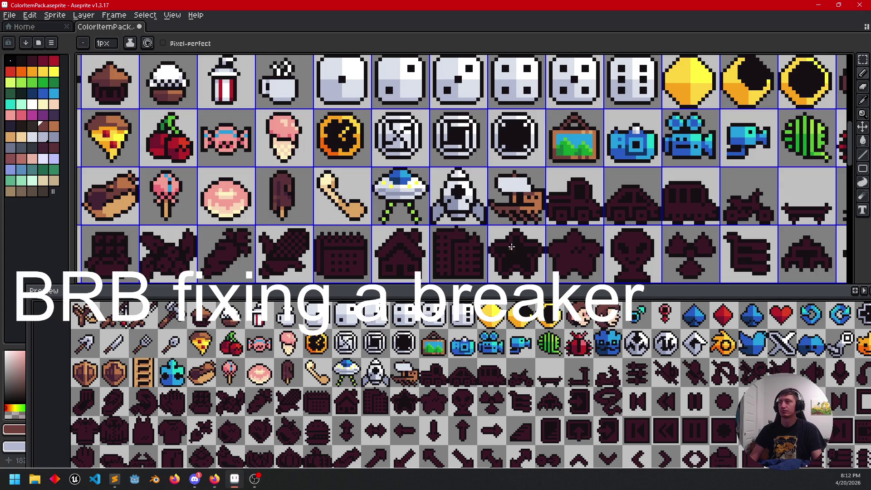
scroll(510, 252, "up", 2)
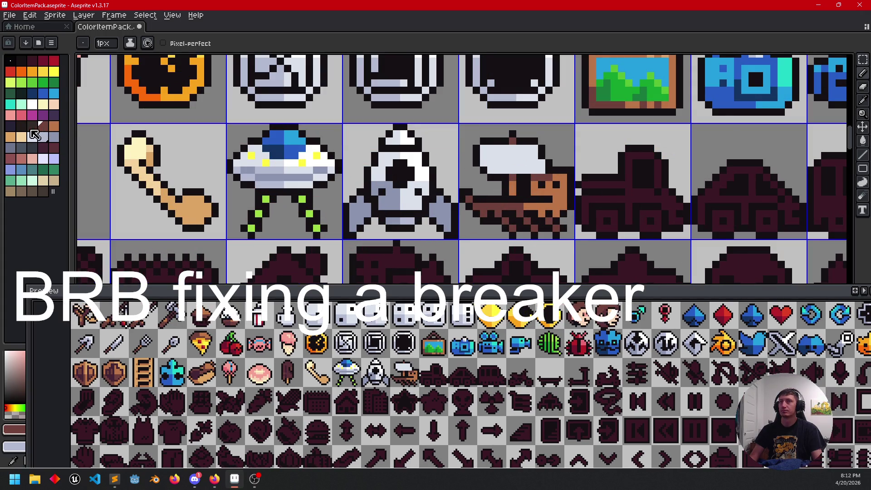
left_click(9, 136)
scroll(515, 176, "up", 1)
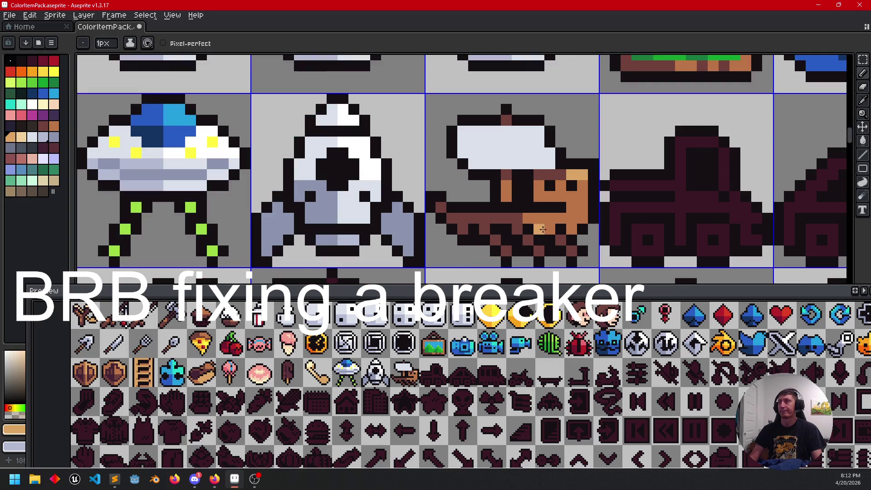
left_click_drag(527, 218, 573, 219)
left_click(576, 199, "alt")
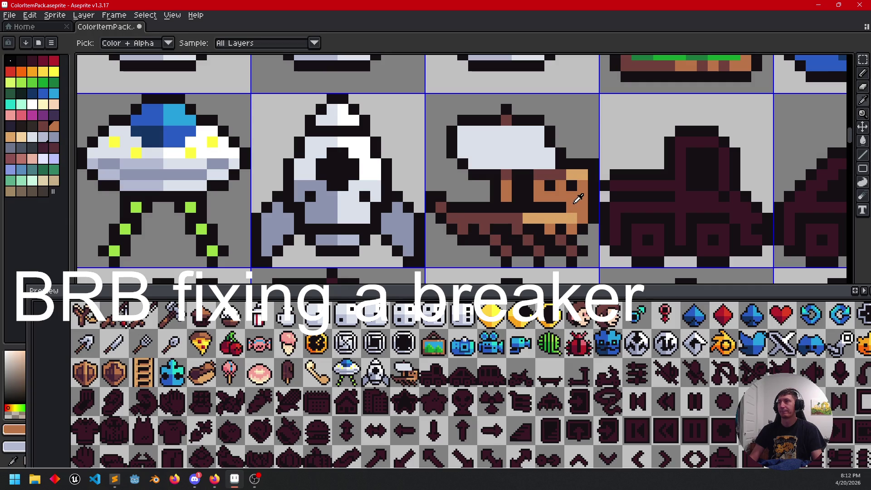
left_click_drag(517, 219, 482, 218)
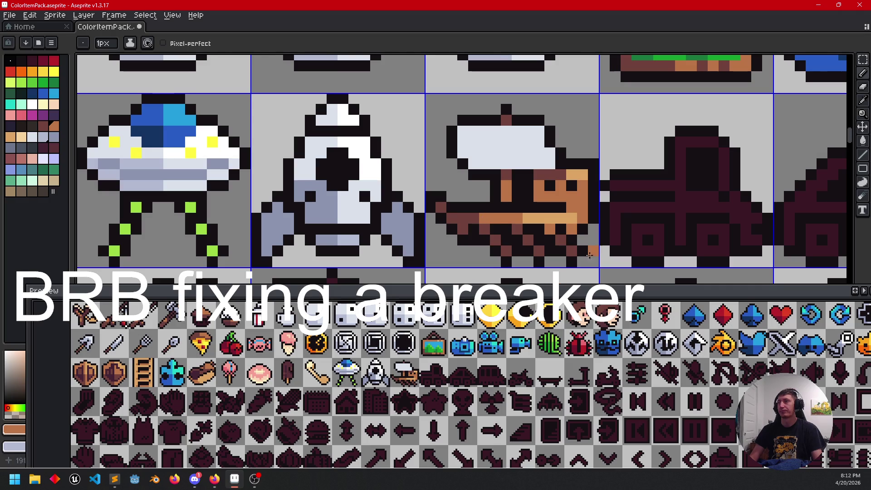
scroll(585, 260, "down", 2)
mouse_move(606, 236)
left_mouse_down()
mouse_move(559, 211)
mouse_move(516, 209)
left_mouse_up()
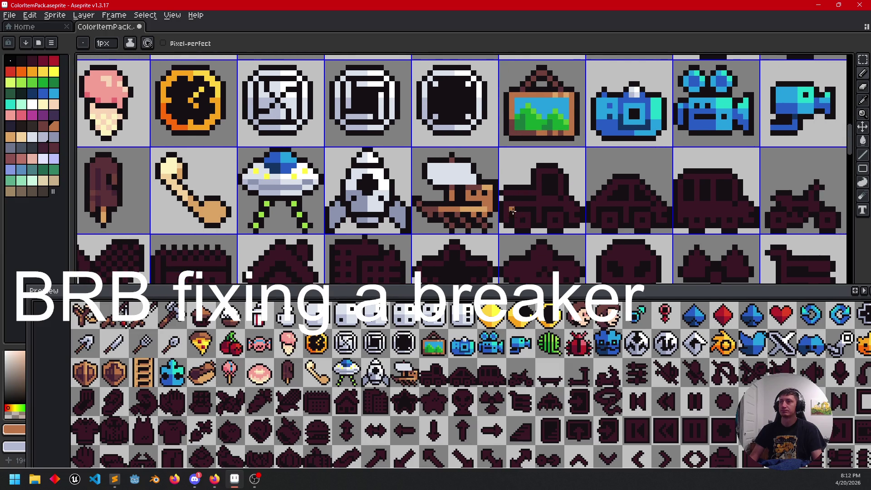
scroll(513, 210, "right", 2)
Step: Save the sprite sheet and eyedrop the rocket's white as the sail colour
key("ctrl+s")
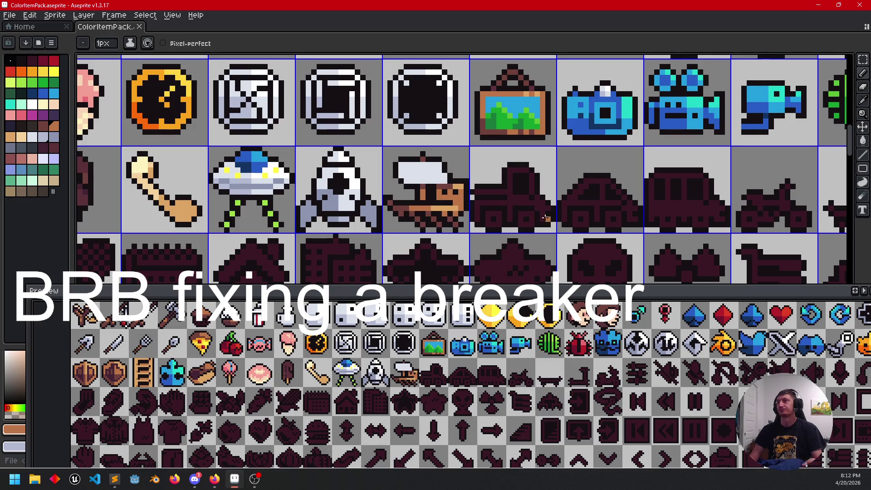
left_click_drag(542, 219, 526, 221)
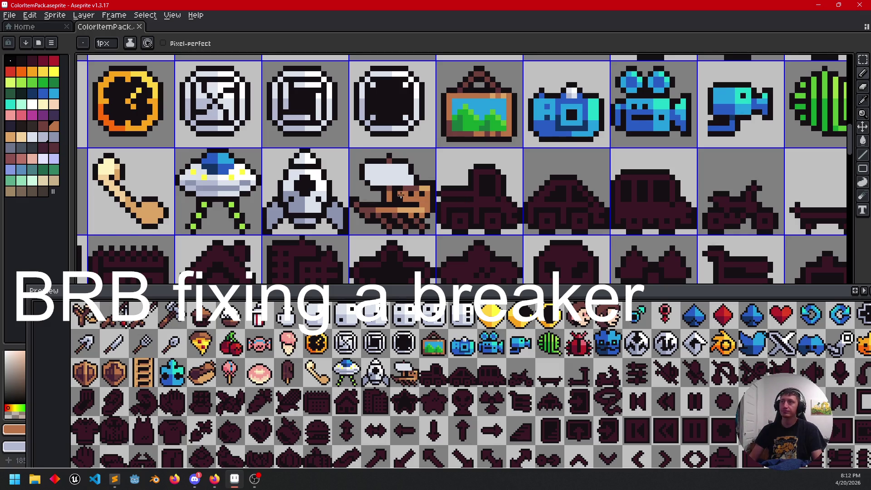
scroll(396, 195, "up", 1)
key("i")
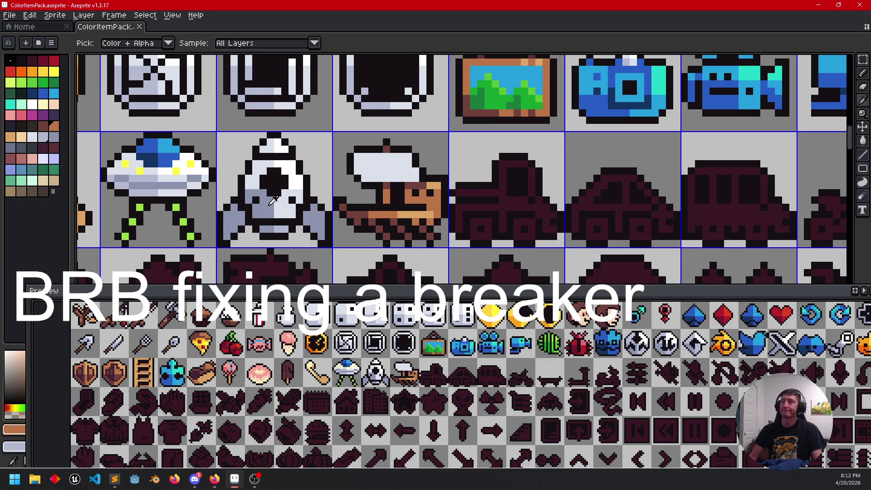
left_click(298, 183)
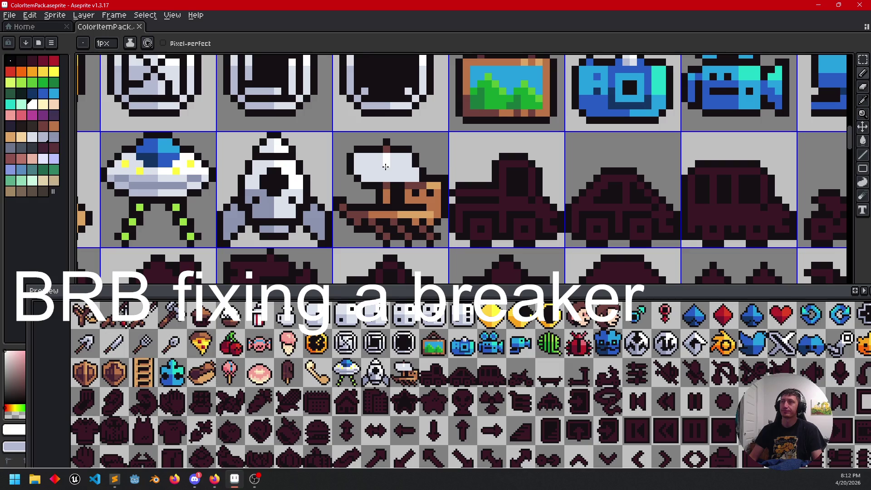
Step: Bucket-fill the boat's sail white and sample the rocket's light grey for shading, then choose dark red
key("g")
left_click(405, 167)
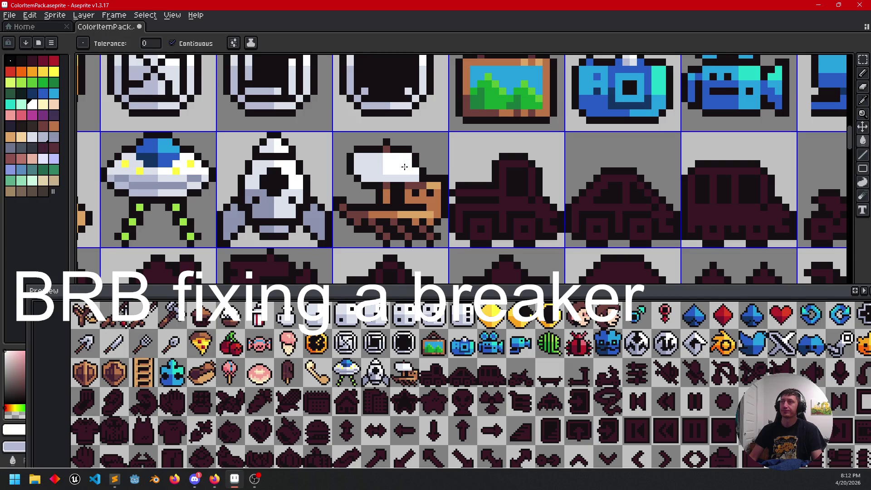
left_click_drag(313, 191, 373, 190)
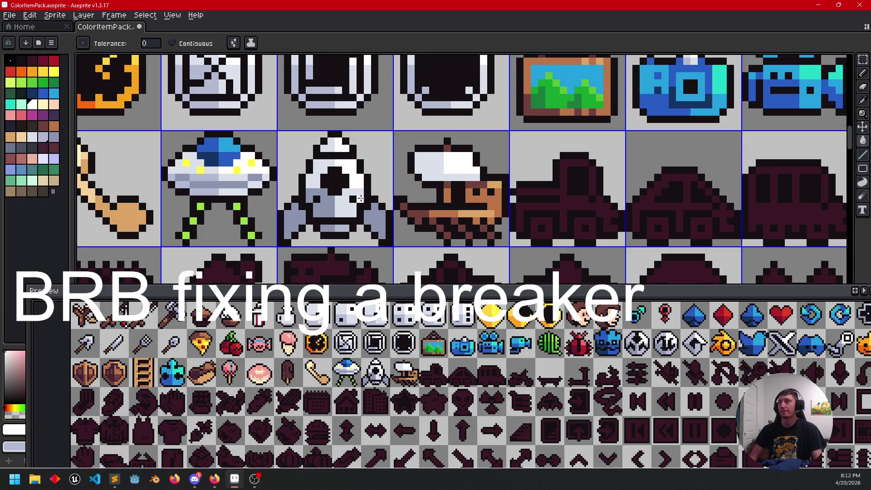
left_click(329, 204, "alt")
key("b")
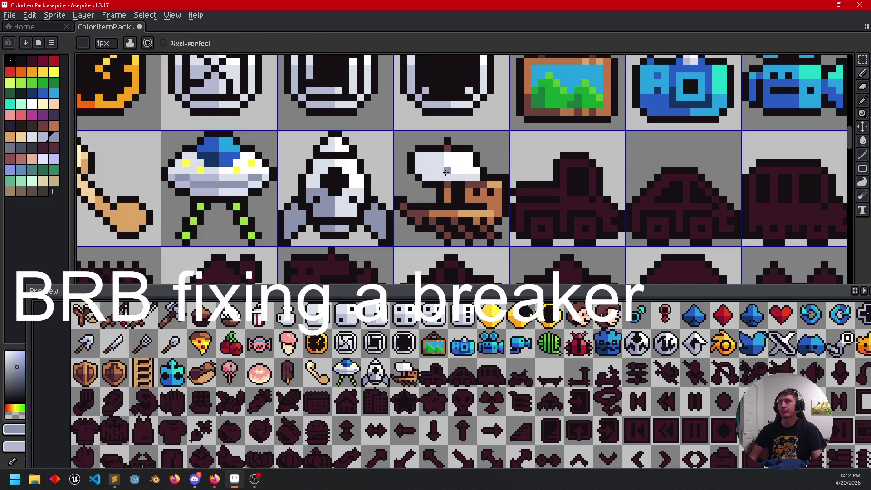
mouse_move(571, 225)
left_mouse_down()
mouse_move(488, 220)
mouse_move(461, 234)
left_mouse_up()
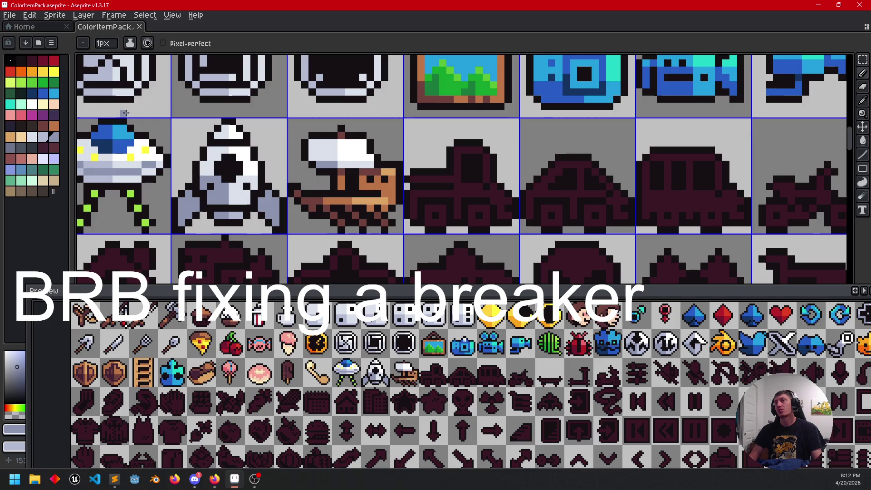
left_click(54, 59)
Step: Bucket-fill the truck's body red
key("g")
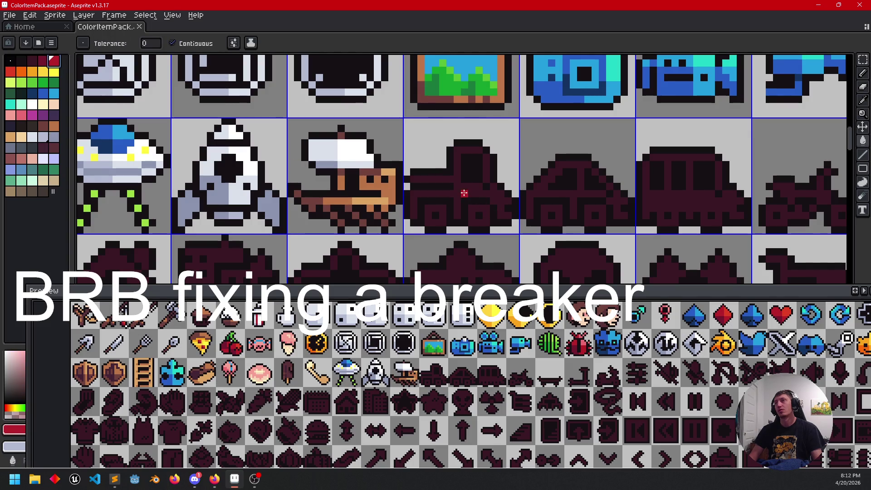
left_click(464, 193)
scroll(421, 196, "right", 2)
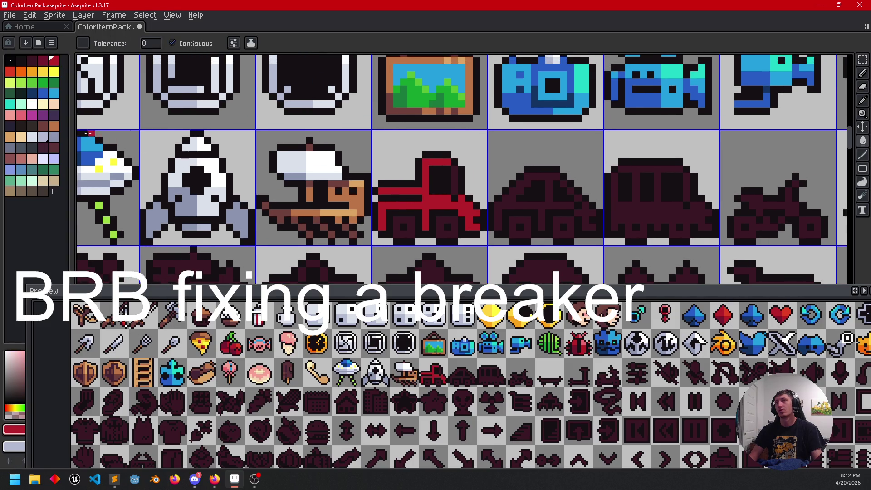
Step: Fill the truck's two wheels and the neighbouring dark car's two wheels dark grey
left_click(32, 148)
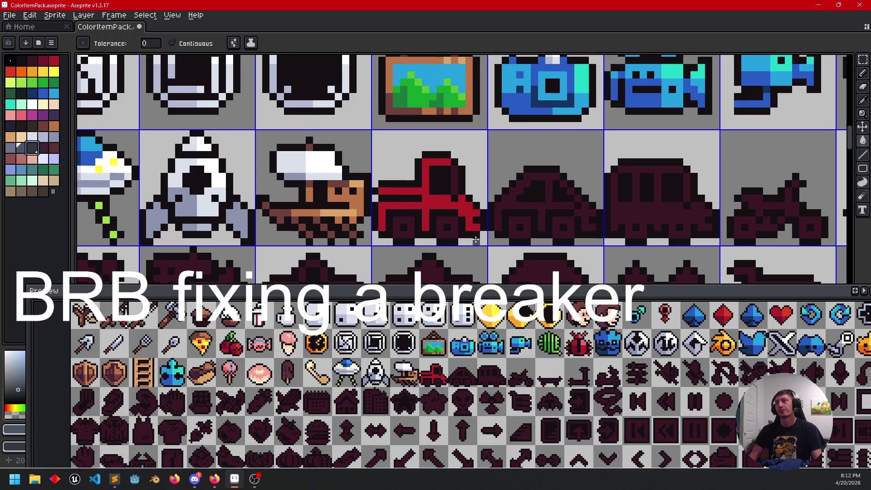
left_click(447, 232)
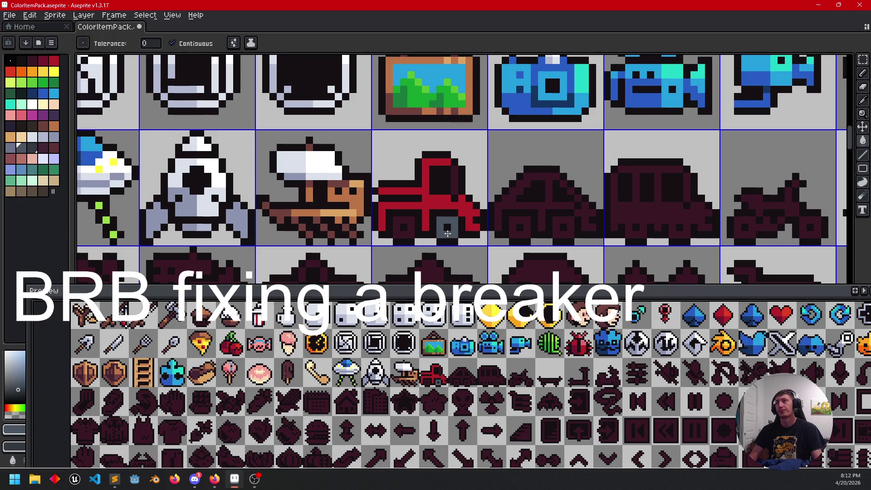
left_click(410, 232)
left_click(520, 231)
left_click(559, 231)
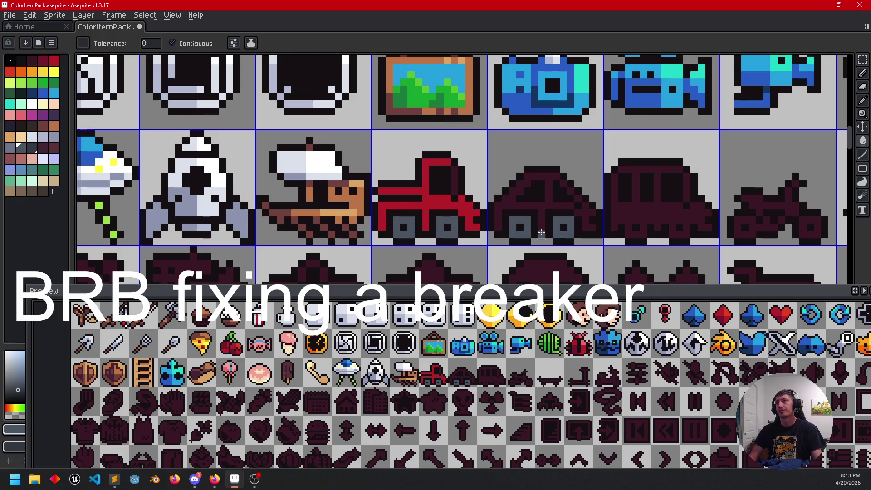
key("b")
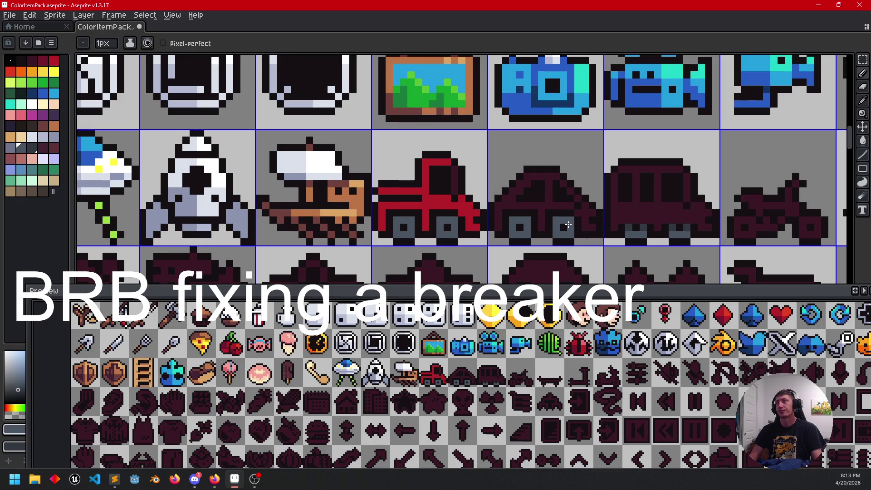
scroll(436, 224, "up", 1)
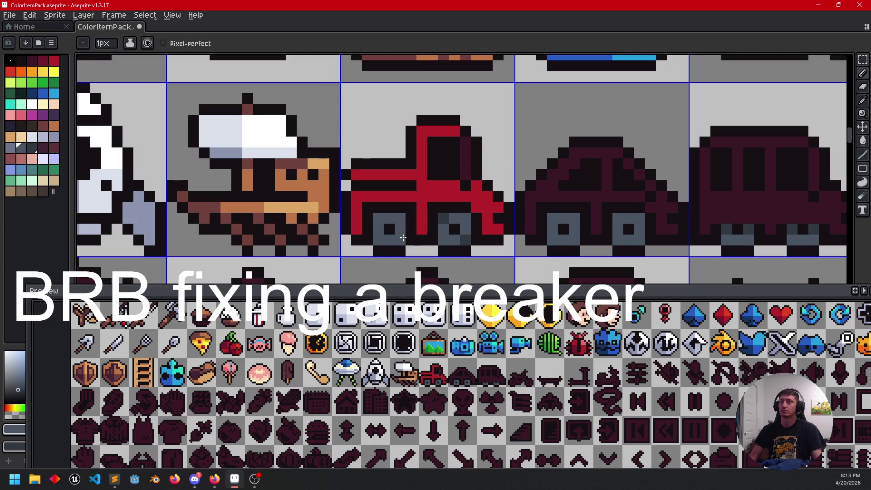
Step: Add a grey wheel centre and lighter-grey highlight pixels to the car's wheels, undoing an over-lightened truck wheel
left_click(557, 224)
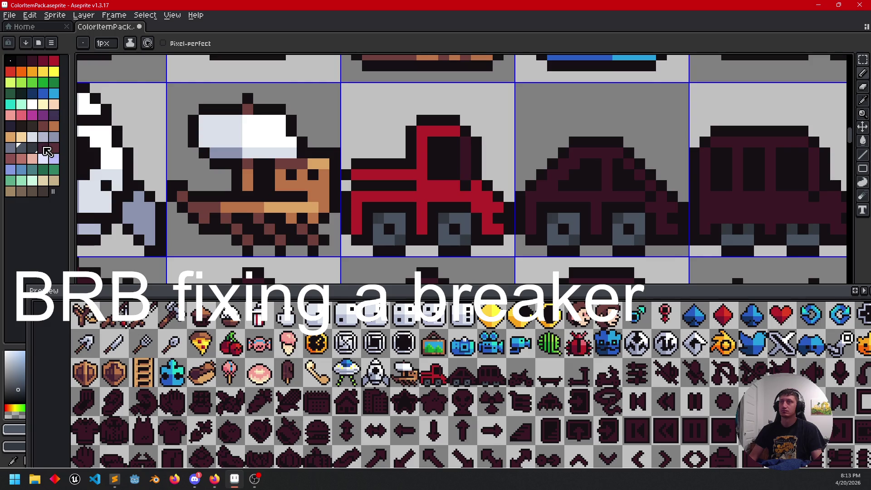
left_click(10, 148)
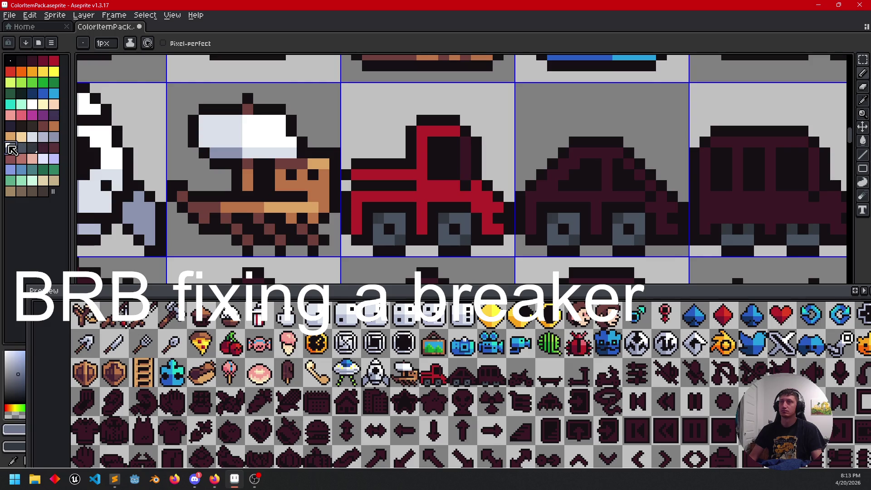
left_click_drag(444, 229, 454, 229)
key("ctrl+z")
left_click(564, 218)
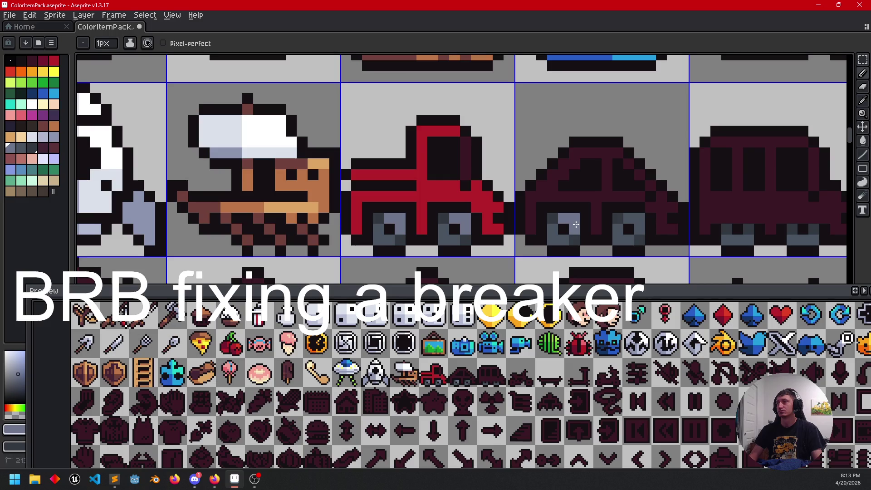
left_click(630, 219)
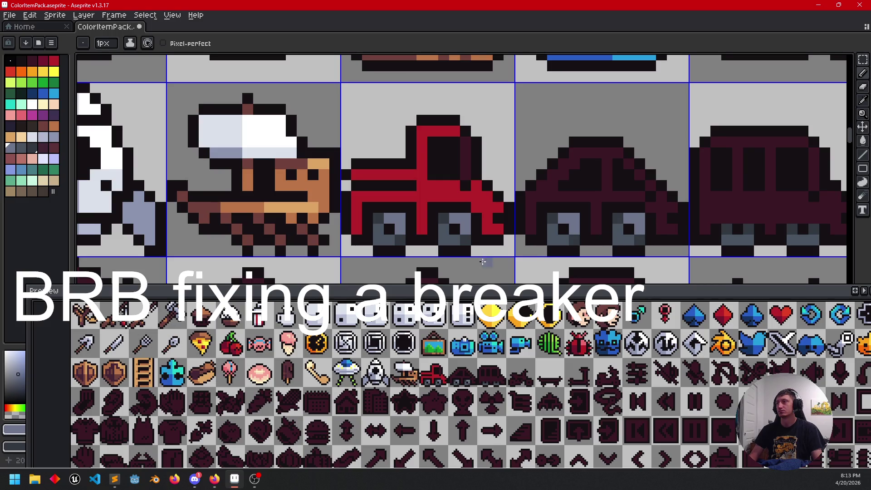
scroll(472, 250, "left", 3)
scroll(472, 250, "down", 1)
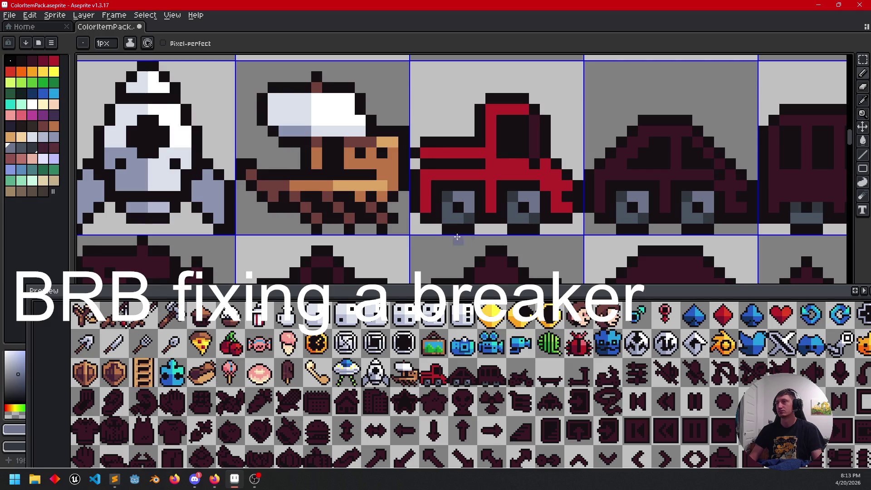
scroll(524, 243, "up", 1)
scroll(524, 243, "right", 1)
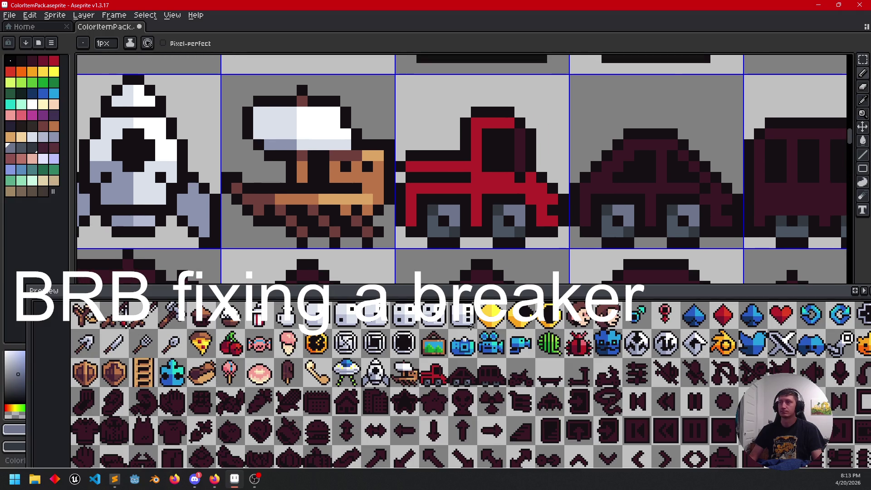
scroll(494, 232, "left", 1)
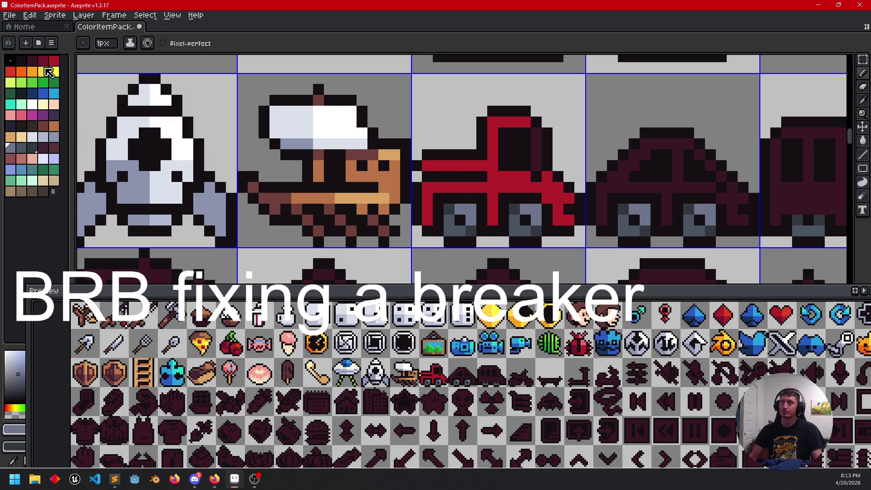
Step: Touch up the red truck with a dark maroon pixel and a repainted red pixel
left_click(43, 60)
left_click(492, 175)
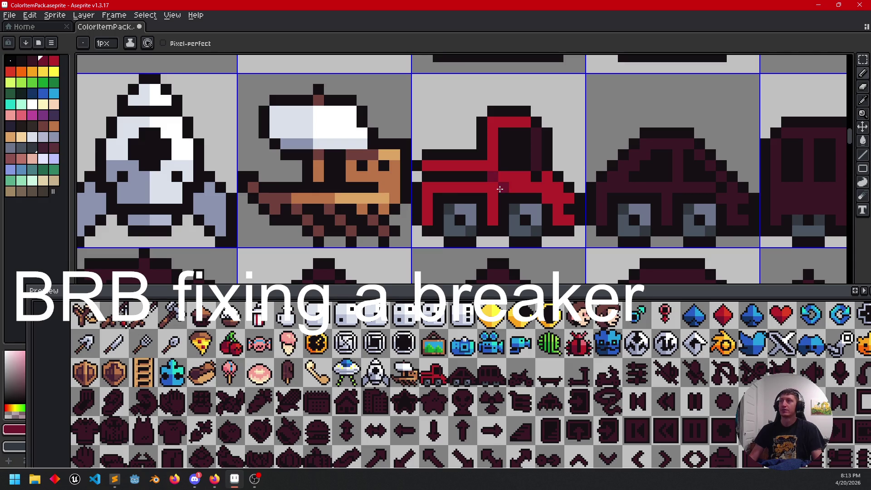
left_click(515, 188, "alt")
left_click(534, 156)
Step: Bucket-fill the truck's window with mid blue
key("g")
scroll(472, 195, "left", 1)
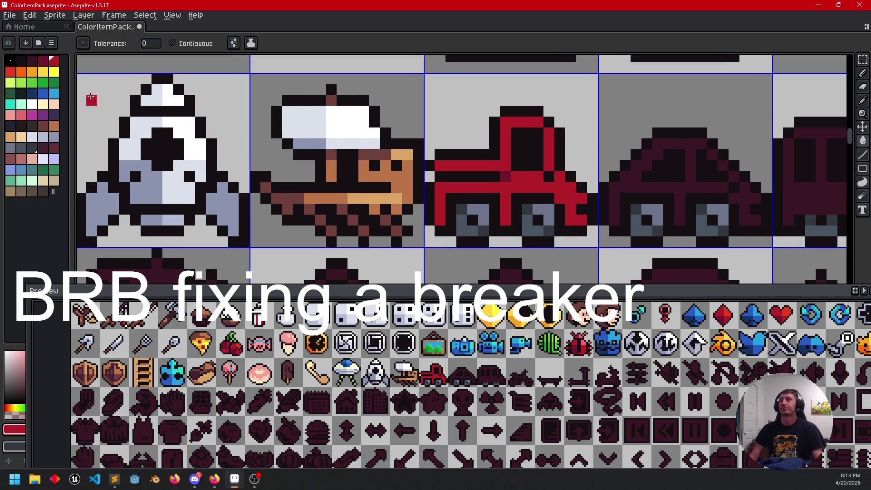
left_click(54, 94)
left_click(43, 94)
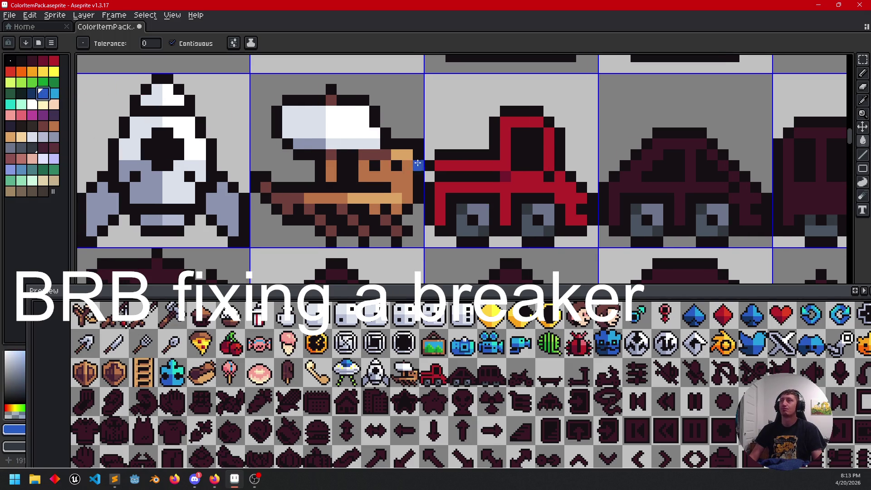
left_click(527, 150)
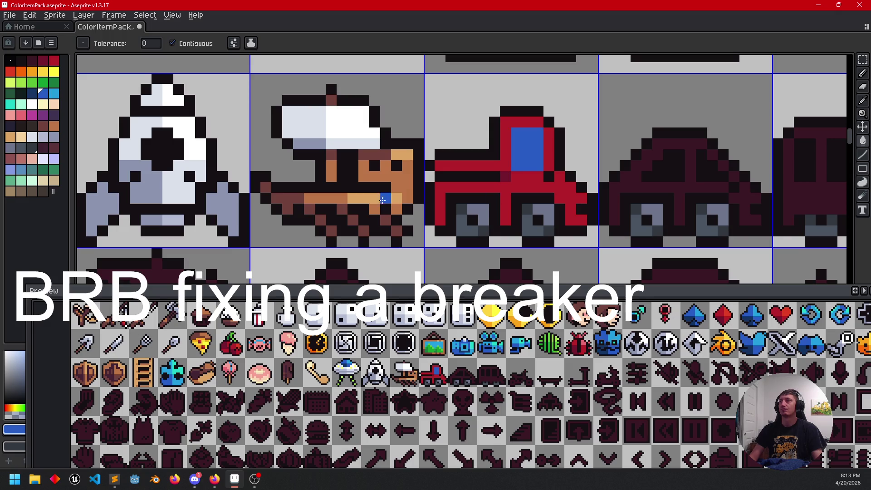
Step: Draw a dark-red shading line along the truck's body
left_click(508, 176, "alt")
key("b")
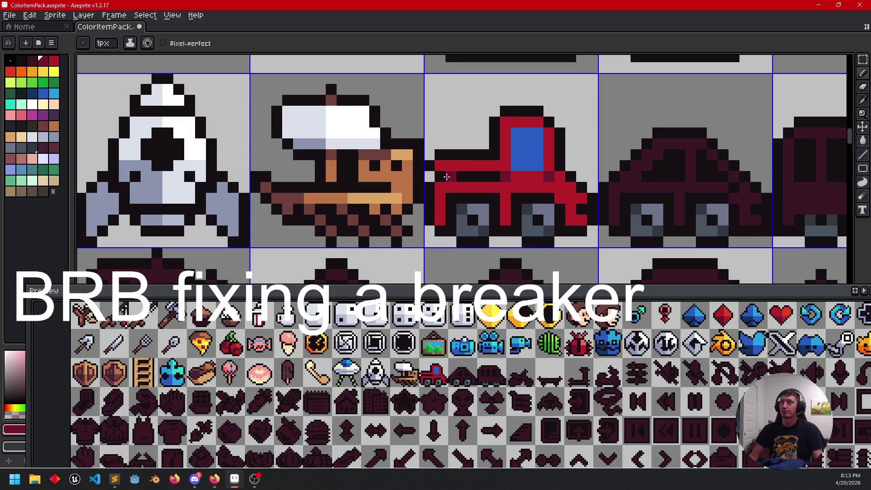
left_click_drag(454, 176, 489, 177)
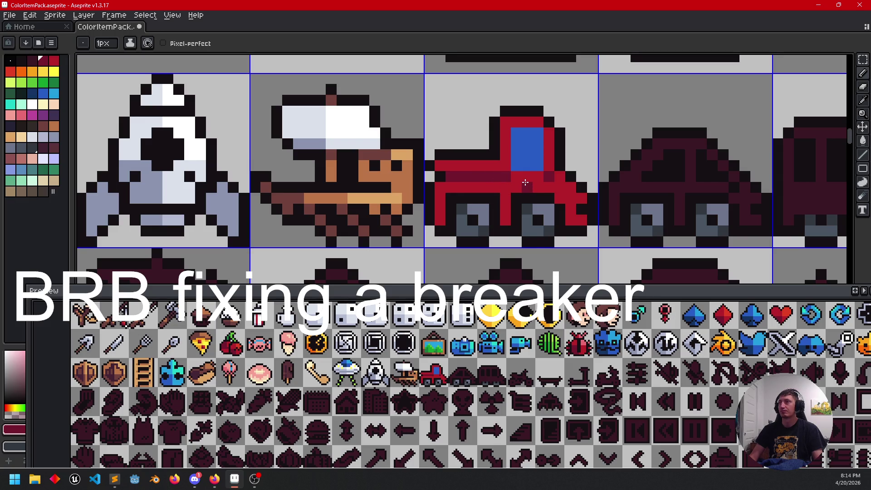
left_click_drag(540, 189, 548, 191)
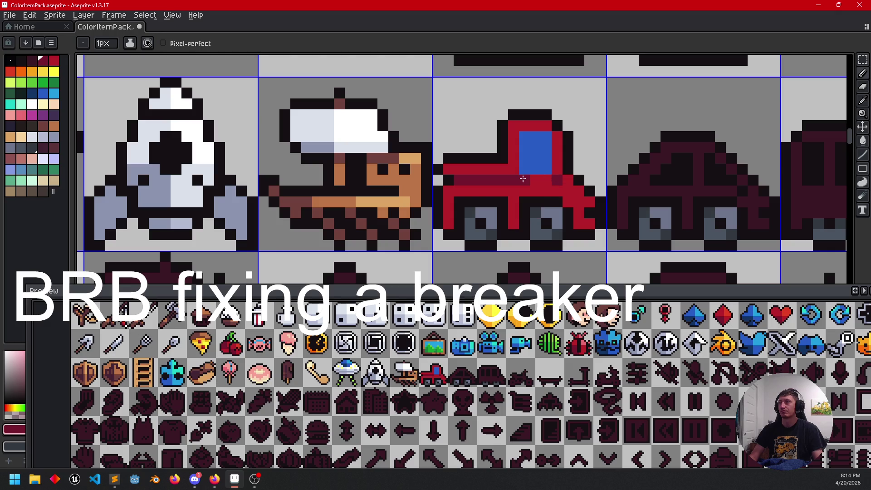
Step: Shade the truck's window with dark navy pixels and a light-blue highlight down its right side
left_click(527, 157, "alt")
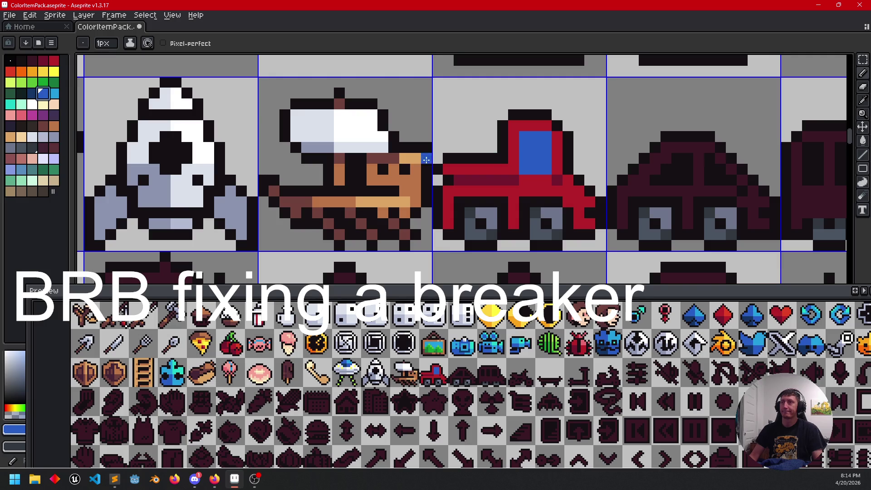
left_click(32, 93)
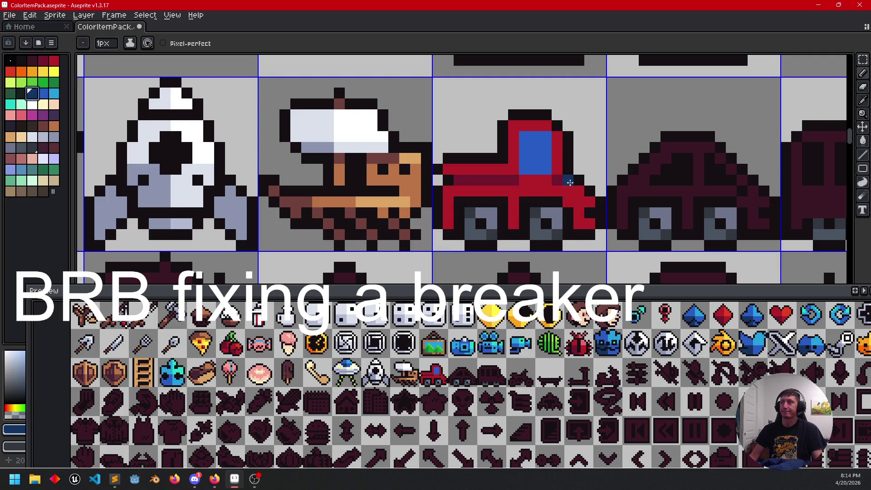
left_click(532, 166)
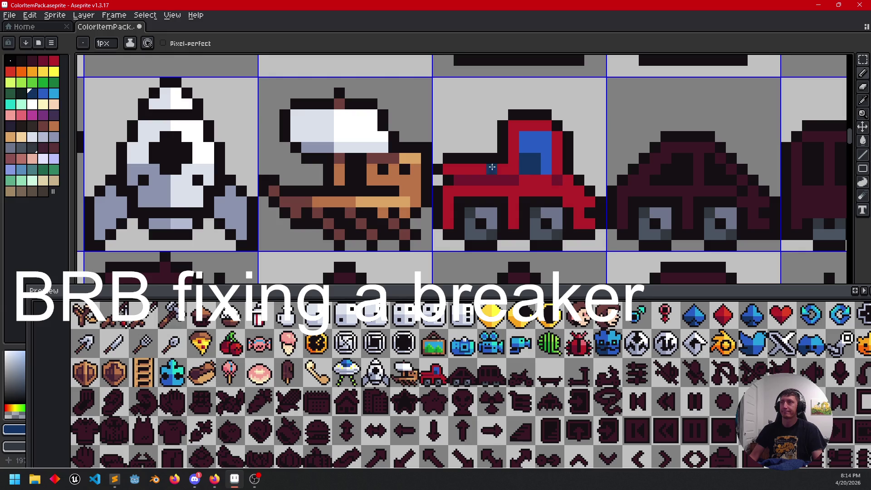
left_click(55, 93)
left_click_drag(546, 169, 546, 136)
left_click_drag(539, 192, 541, 179)
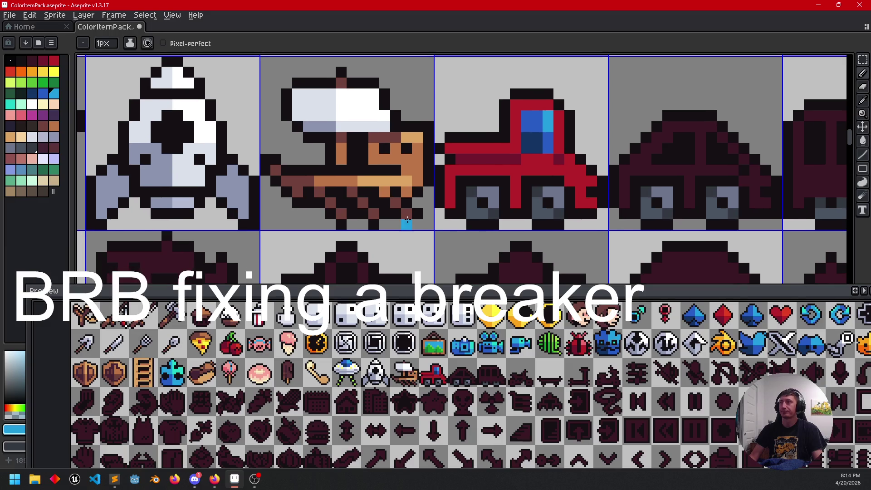
left_click(515, 193)
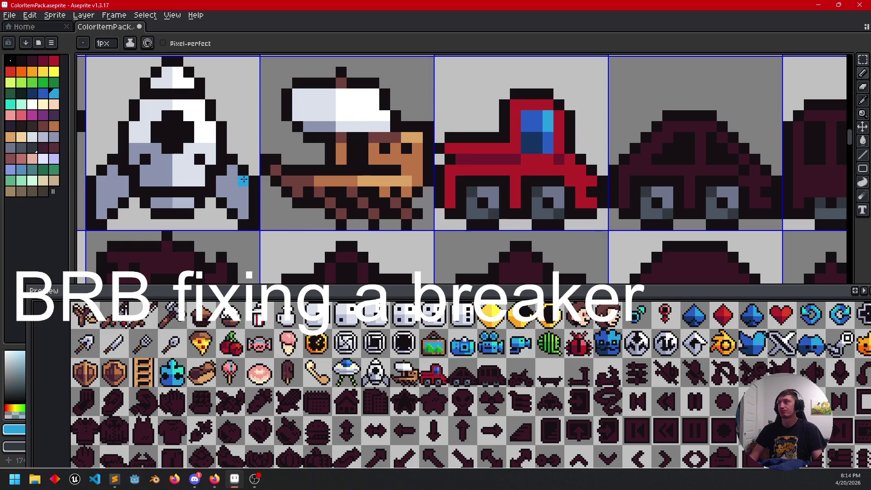
left_click(505, 159, "alt")
scroll(501, 199, "down", 5)
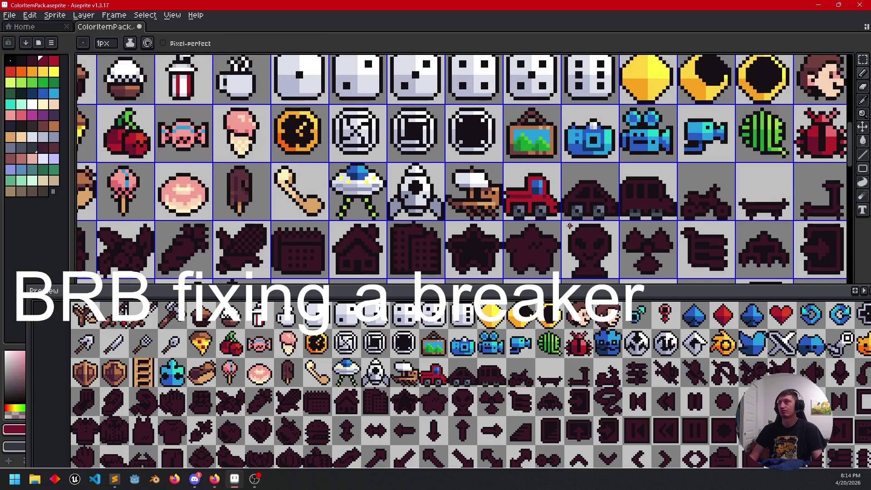
Step: Darken one pixel of the truck to maroon and bring the UFO, rocket and truck row into view
scroll(497, 240, "up", 3)
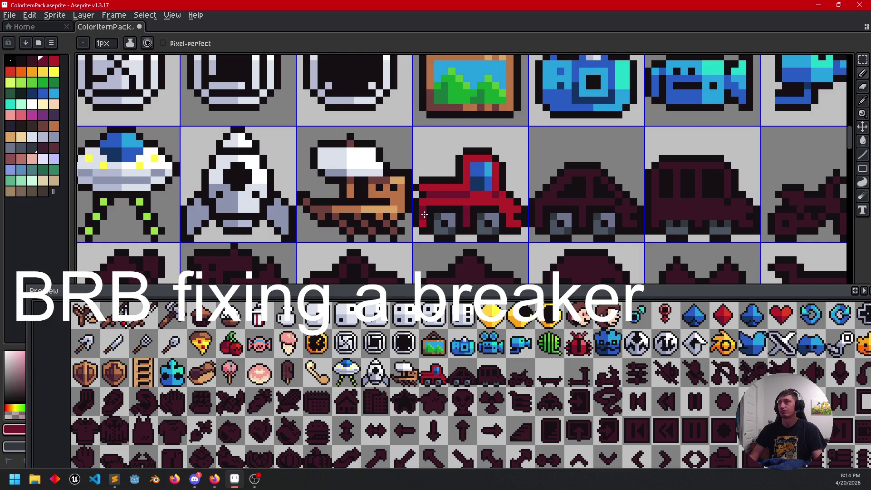
scroll(424, 223, "up", 3)
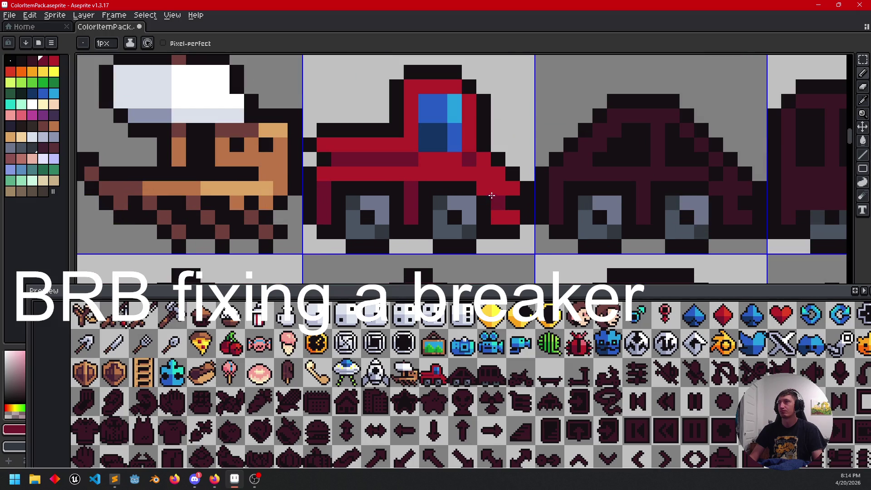
left_click(486, 194)
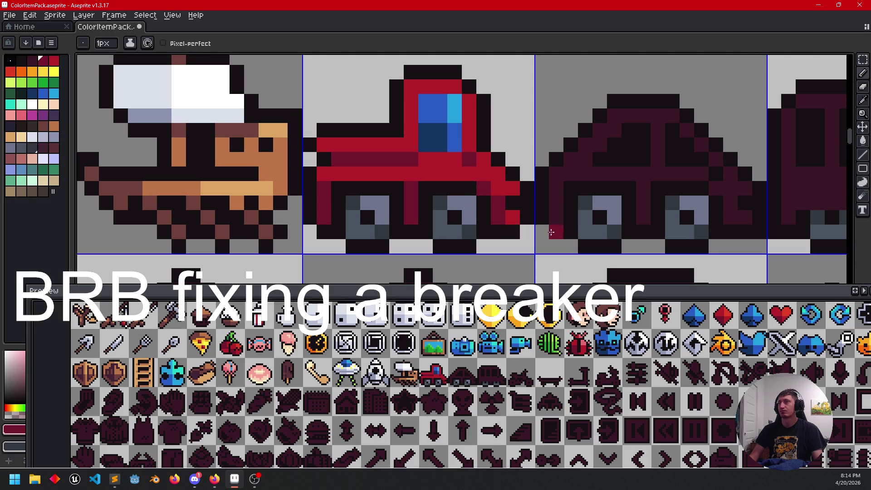
scroll(544, 234, "down", 3)
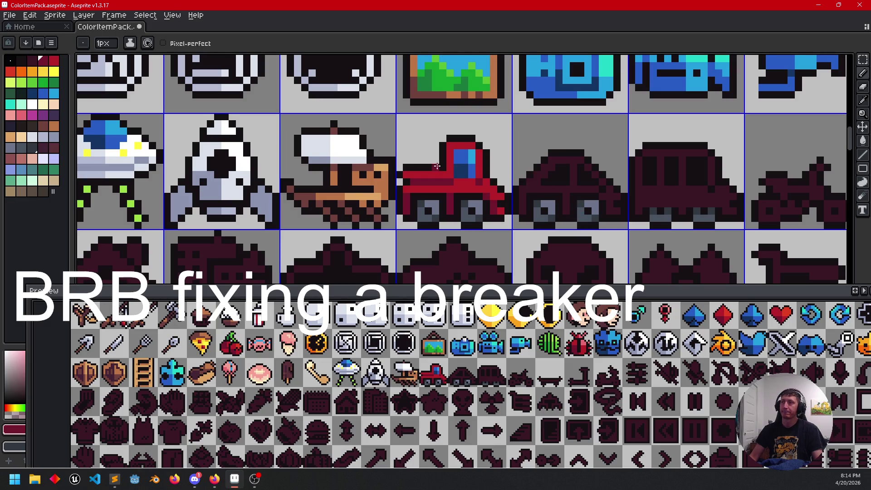
scroll(447, 169, "up", 3)
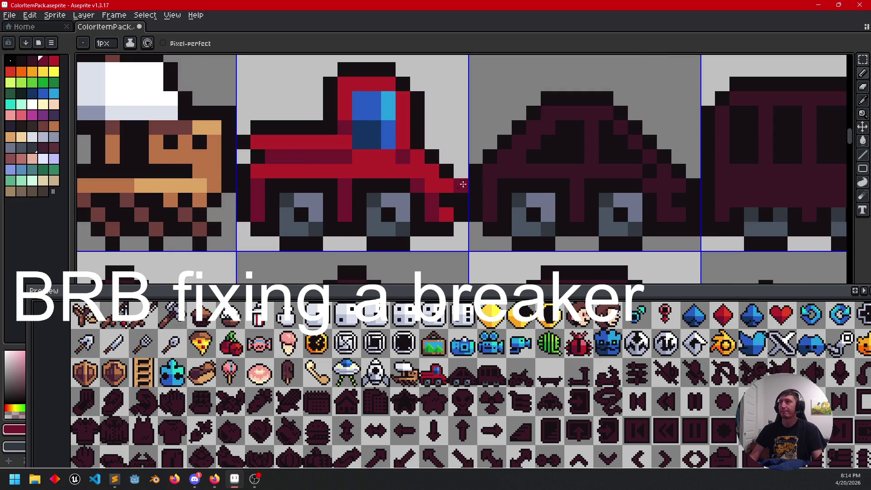
scroll(452, 180, "down", 1)
left_click_drag(409, 178, 487, 180)
scroll(509, 194, "down", 1)
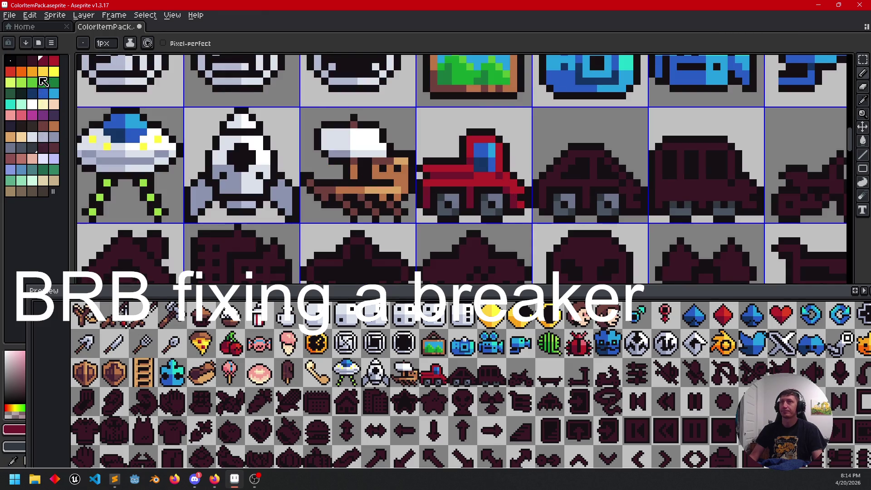
Step: Paint a brighter red highlight on the truck's cab, then move over to the row of cars
left_click(10, 71)
scroll(440, 146, "up", 1)
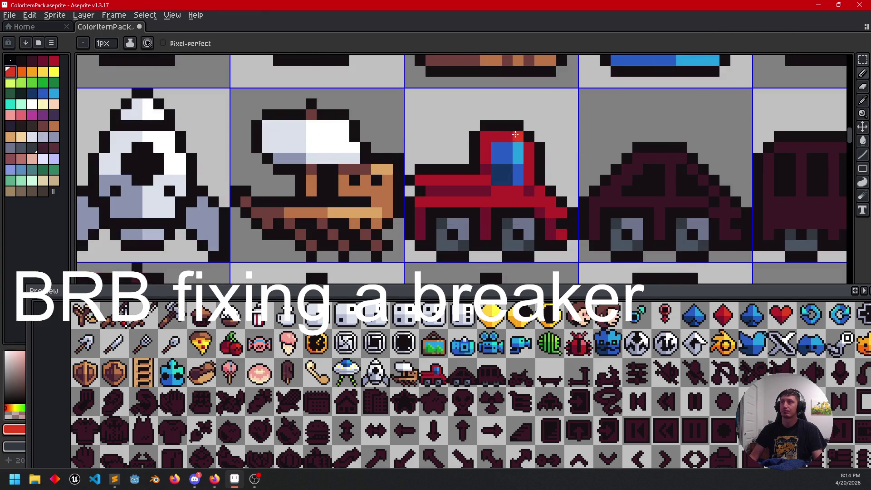
left_click(517, 136)
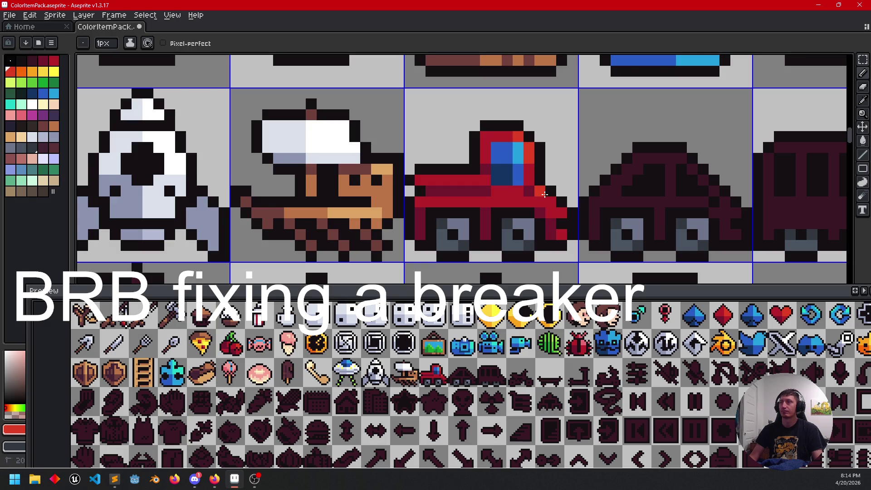
scroll(583, 218, "down", 2)
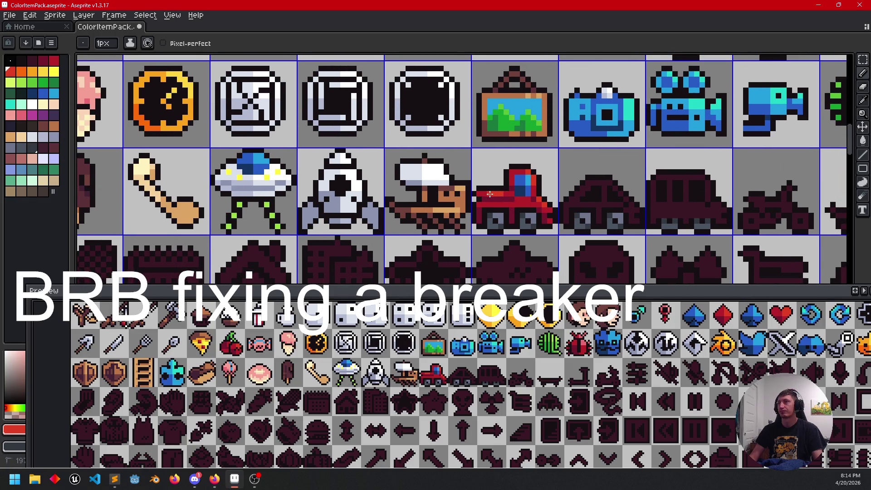
scroll(604, 232, "right", 2)
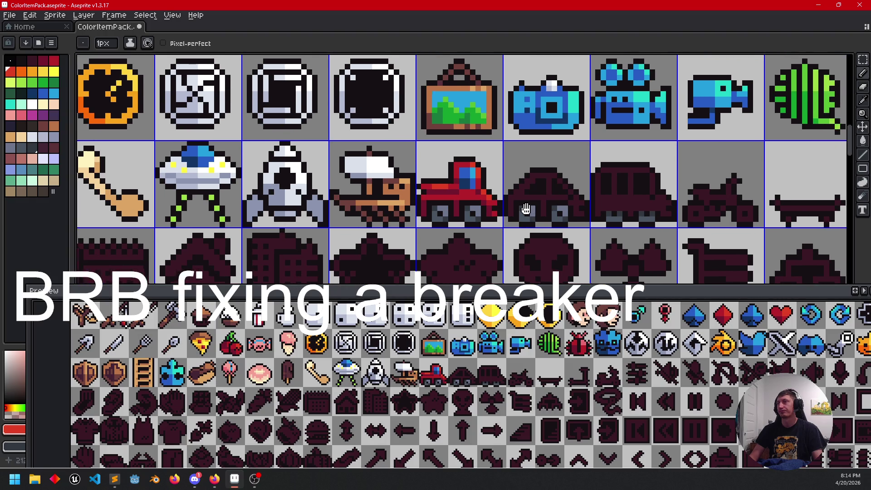
scroll(476, 189, "up", 2)
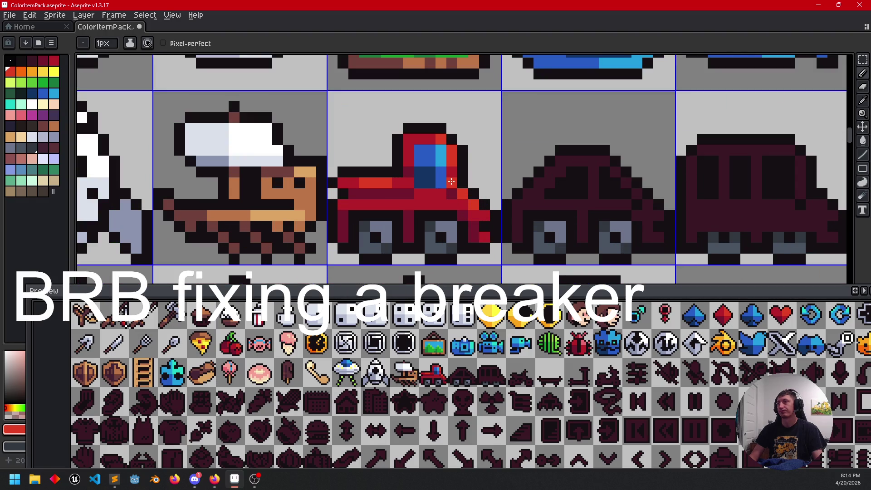
scroll(517, 218, "right", 1)
scroll(531, 201, "down", 2)
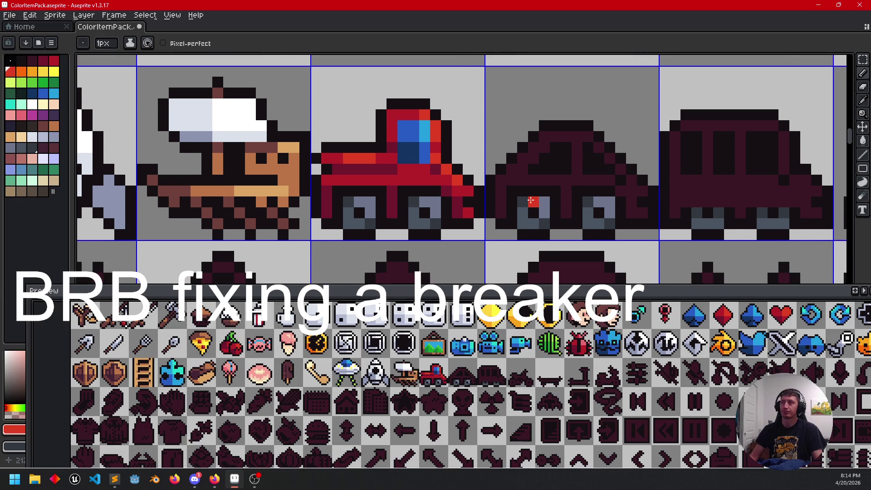
scroll(512, 237, "right", 2)
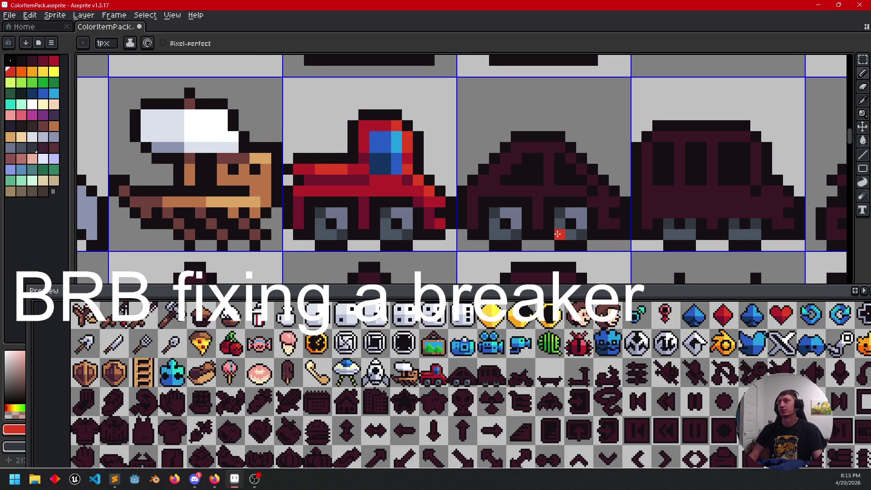
scroll(559, 229, "down", 5)
scroll(558, 241, "down", 3)
scroll(553, 245, "up", 2)
scroll(551, 246, "down", 1)
left_click_drag(552, 247, 502, 233)
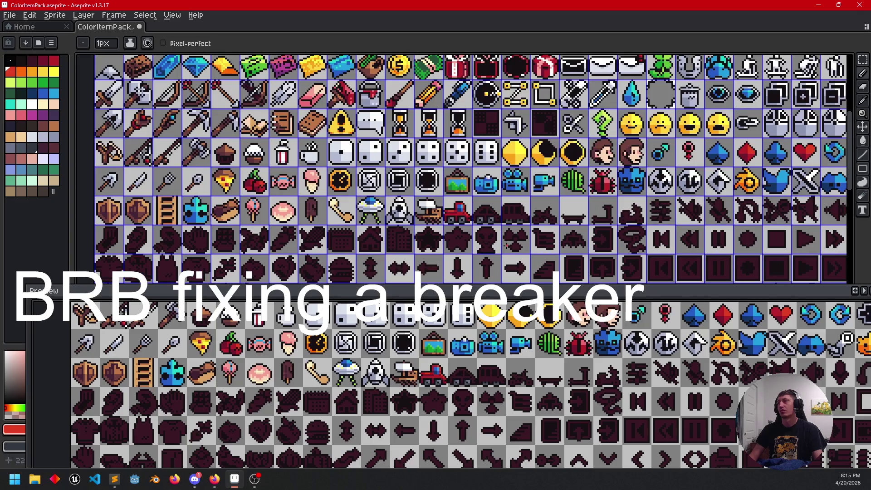
scroll(487, 230, "up", 5)
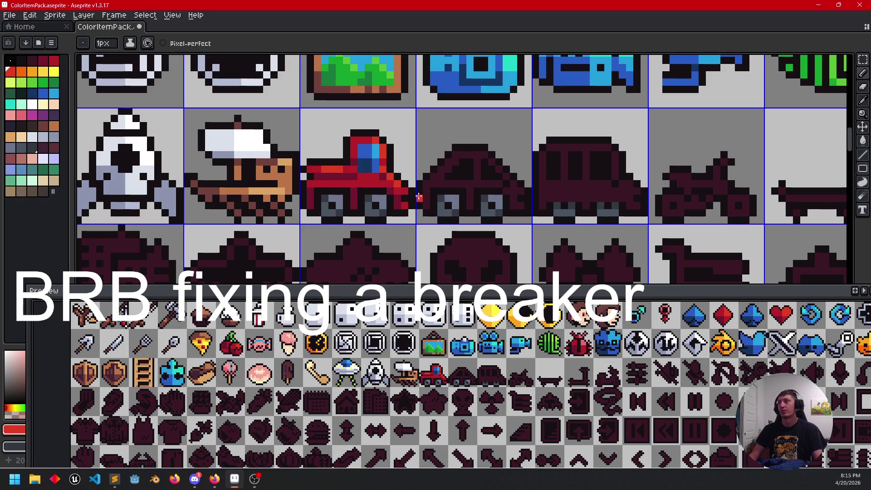
left_click(43, 94)
Step: Bucket-fill the car's dark outline and edge pixels blue, undoing a stray fill beside the truck
key("g")
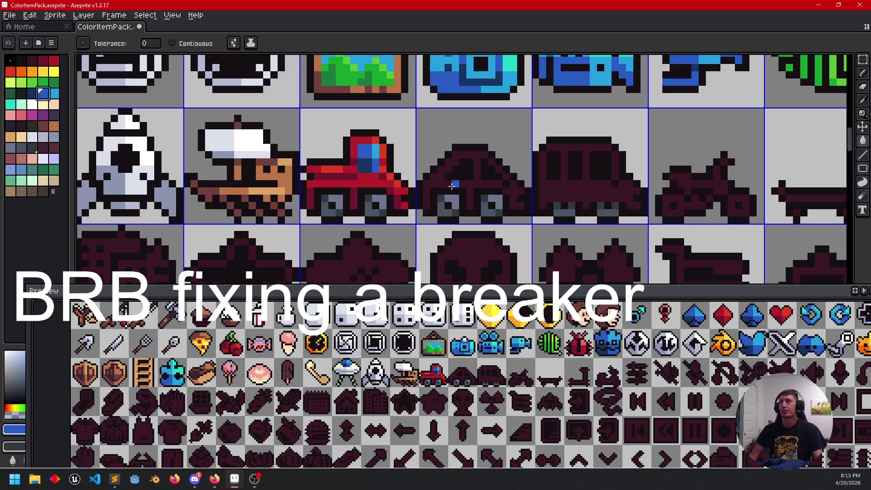
left_click(451, 185)
scroll(505, 191, "up", 2)
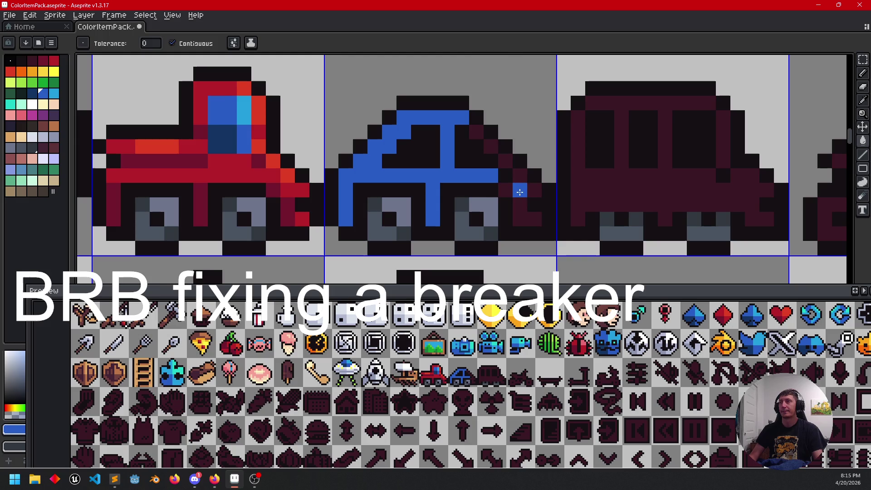
left_click(521, 192)
left_click(502, 158)
left_click(491, 146)
left_click(476, 131)
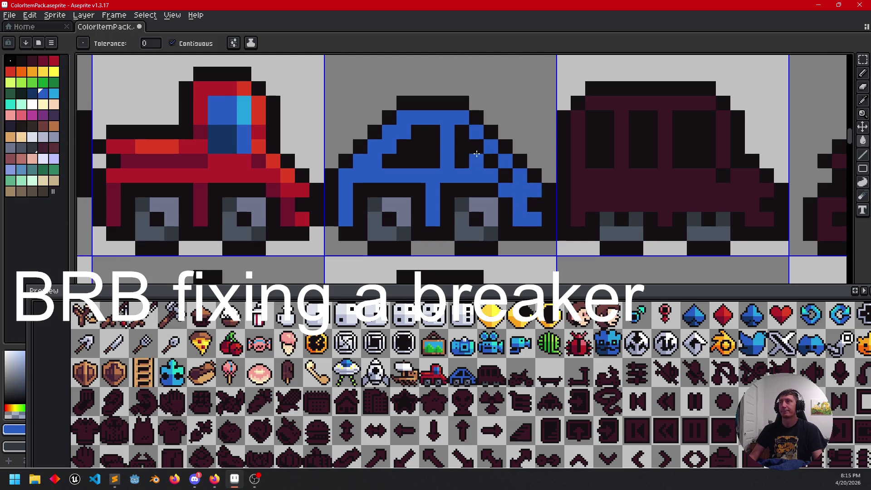
left_click(484, 159)
scroll(478, 221, "down", 1)
mouse_move(479, 180)
left_mouse_down()
mouse_move(514, 170)
mouse_move(482, 181)
mouse_move(187, 181)
mouse_move(409, 176)
mouse_move(434, 186)
left_mouse_up()
left_click(380, 185)
key("ctrl+z")
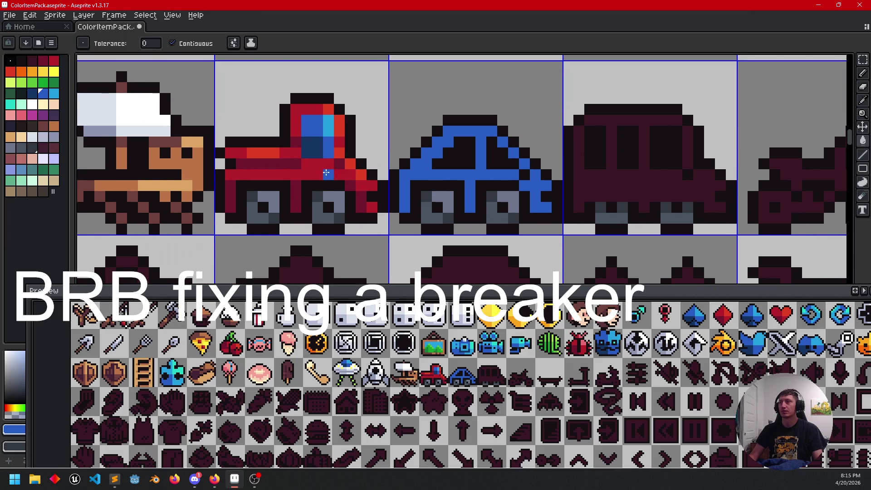
Step: Recolour the car's body, windshield edges and side patch yellow
left_click(42, 72)
left_click(467, 175)
left_click(514, 155)
left_click(504, 142)
left_click(537, 174)
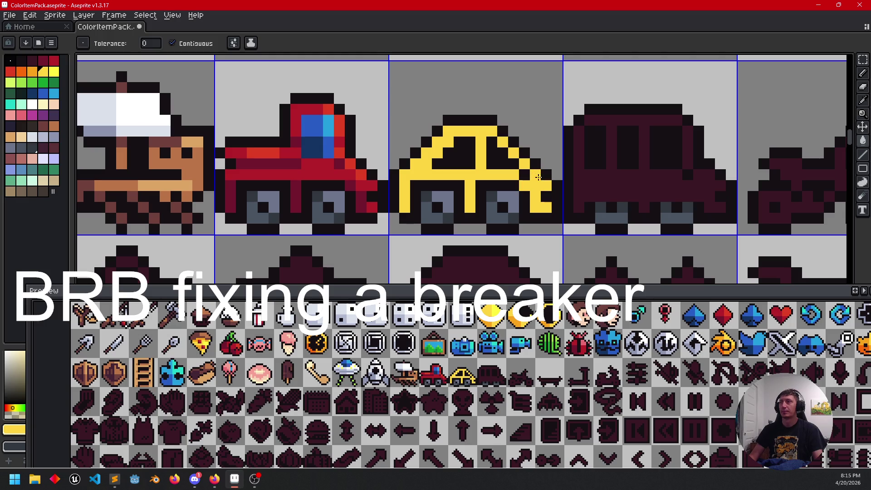
Step: Fill both car windows dark navy, trying and undoing a lighter blue on one
left_click(311, 145, "alt")
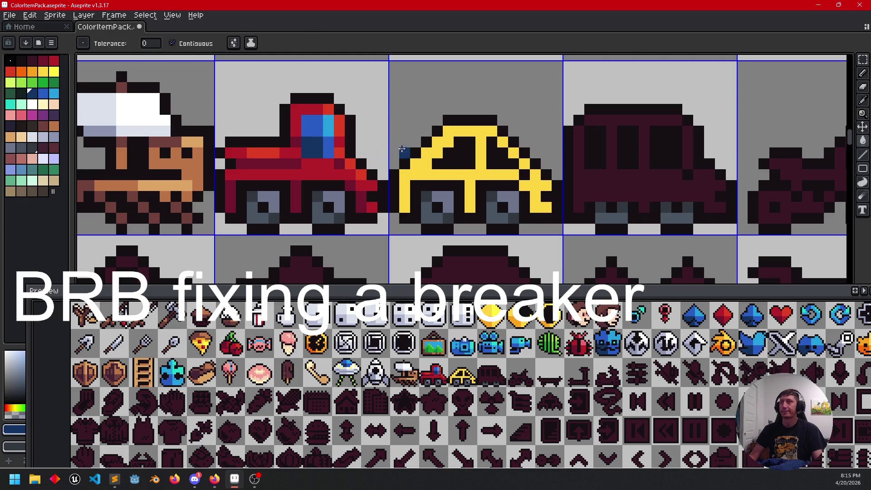
left_click(500, 156)
left_click(454, 155)
left_click(328, 147, "alt")
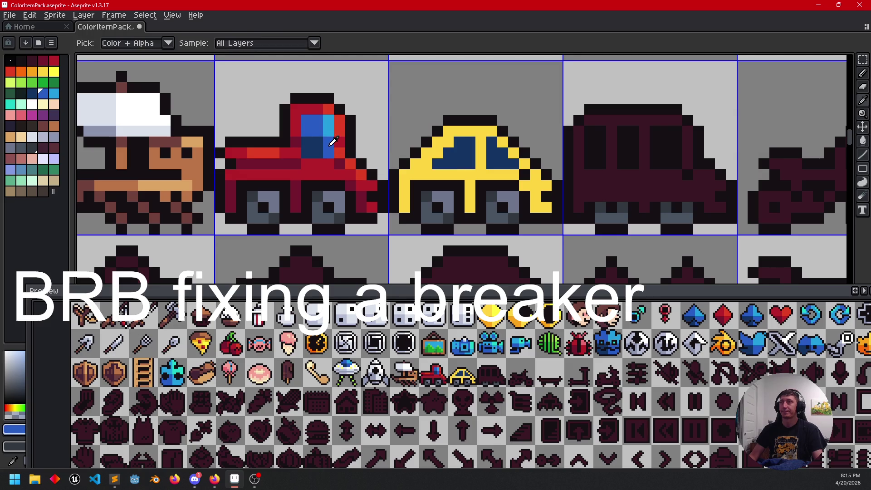
left_click(489, 156)
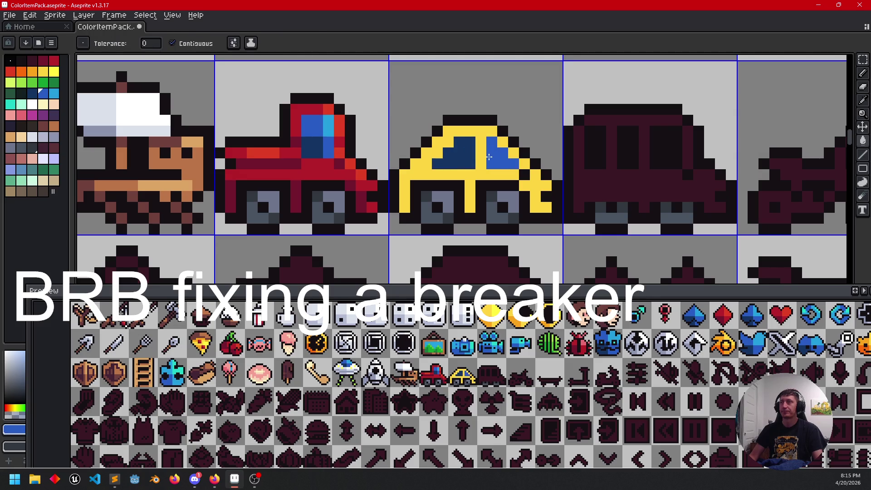
key("ctrl+z")
mouse_move(490, 167)
left_mouse_down()
mouse_move(529, 162)
mouse_move(522, 171)
left_mouse_up()
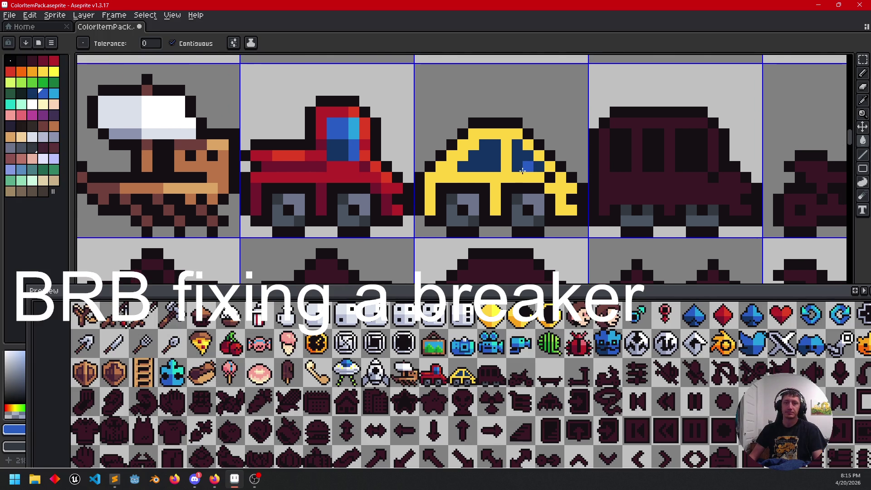
Step: Pan the canvas over the sprite sheet to bring earlier icon columns into view
scroll(523, 171, "down", 2)
scroll(501, 167, "down", 2)
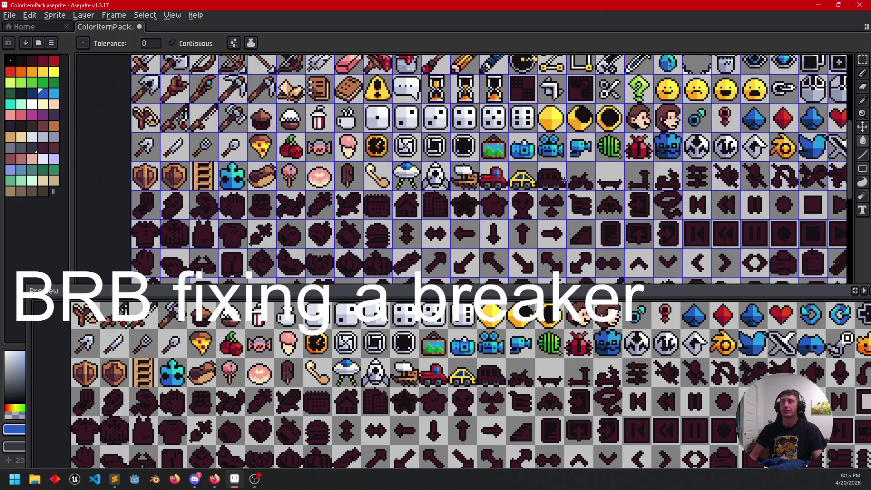
scroll(500, 168, "up", 1)
scroll(634, 157, "up", 3)
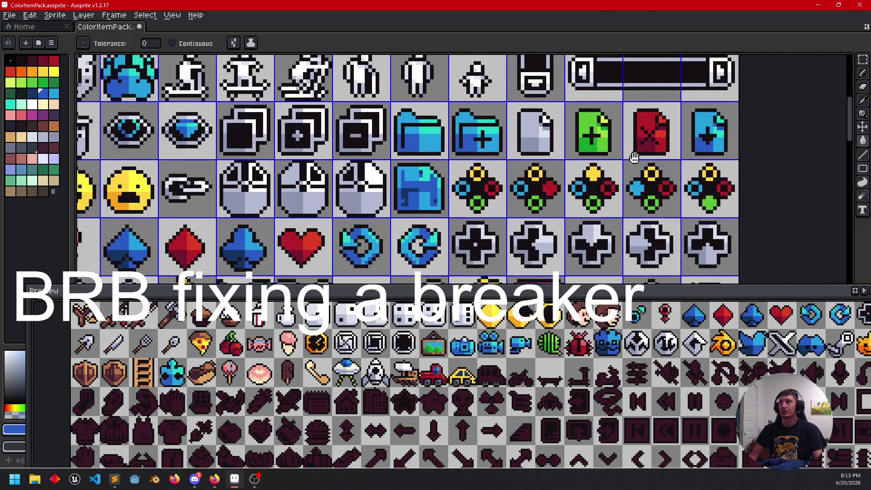
left_click_drag(634, 157, 645, 186)
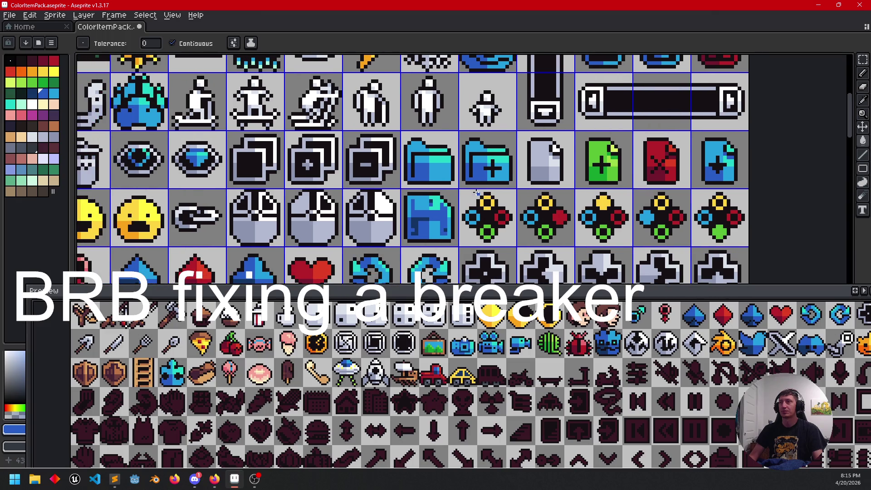
left_click_drag(460, 195, 662, 198)
scroll(483, 326, "up", 2)
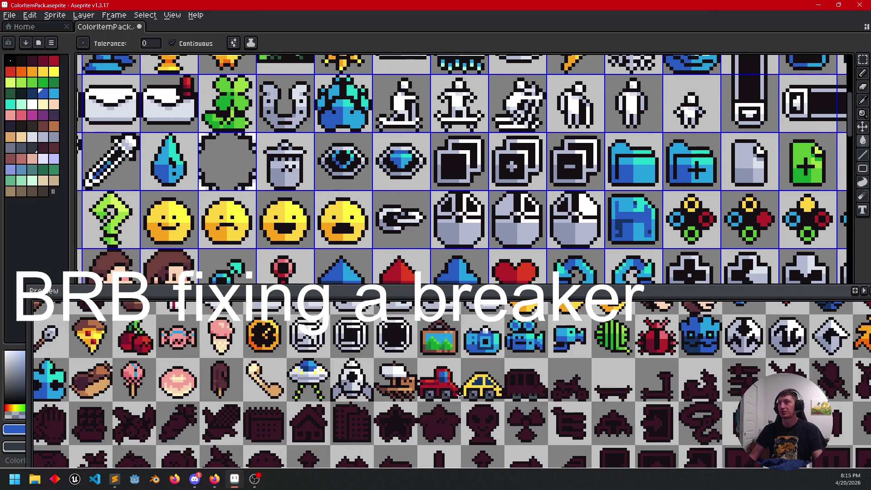
scroll(482, 327, "down", 4)
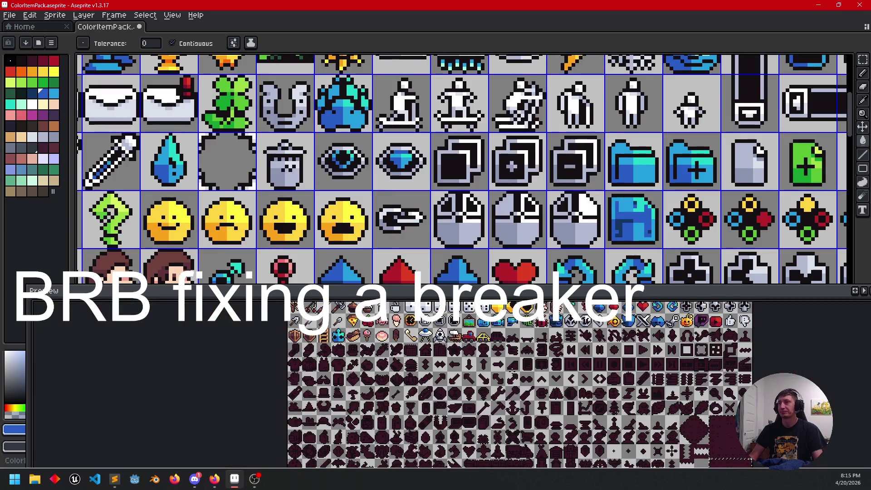
Step: Browse the coloured and silhouette icon rows in the Preview panel
left_click_drag(497, 382, 475, 430)
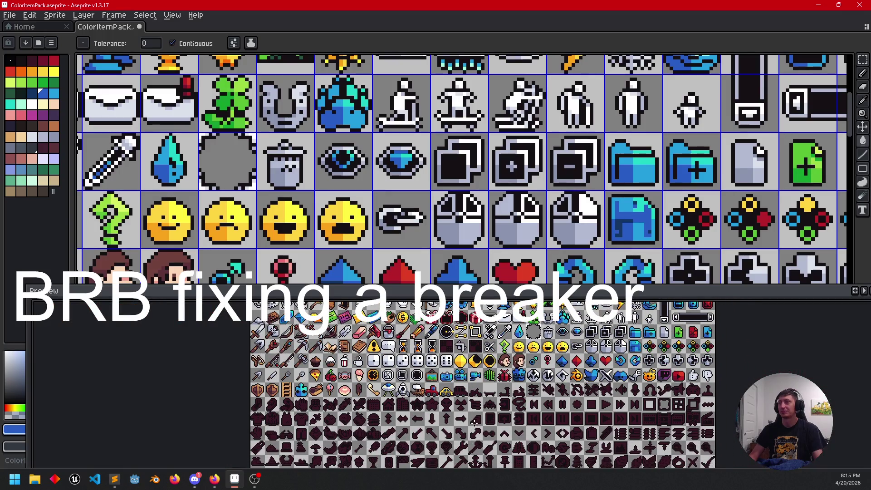
scroll(546, 417, "down", 5)
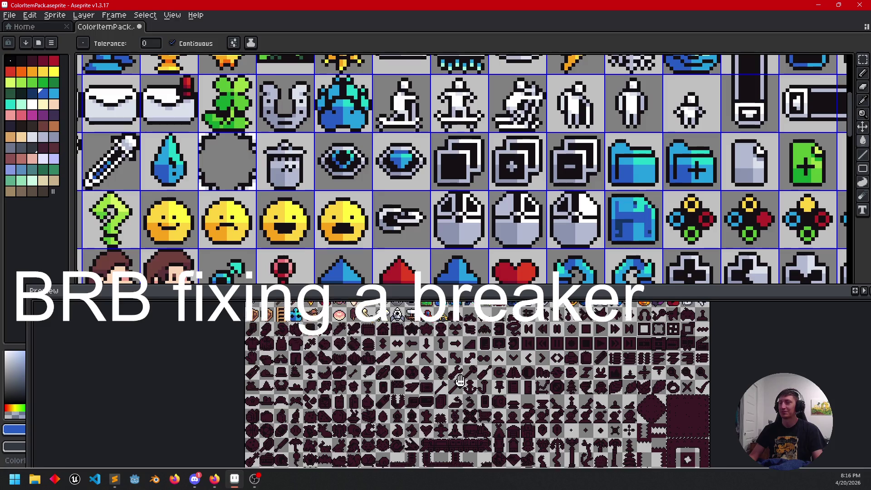
scroll(434, 406, "down", 3)
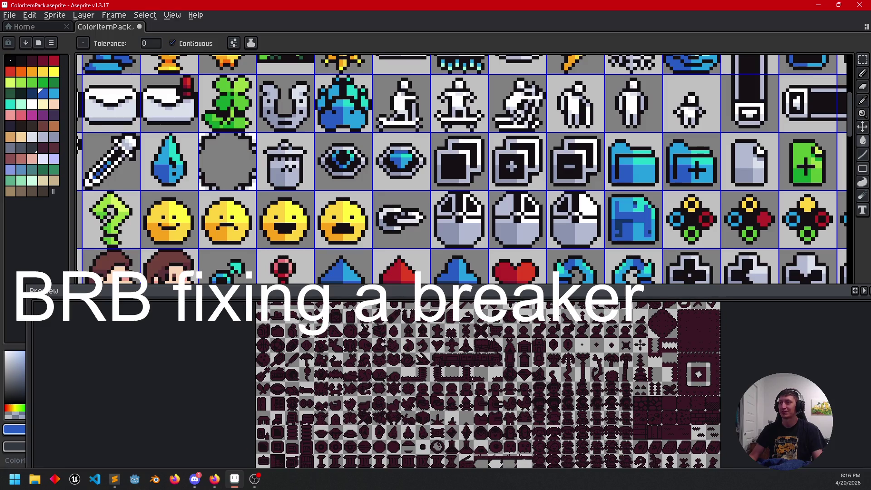
scroll(556, 398, "up", 4)
scroll(555, 398, "up", 3)
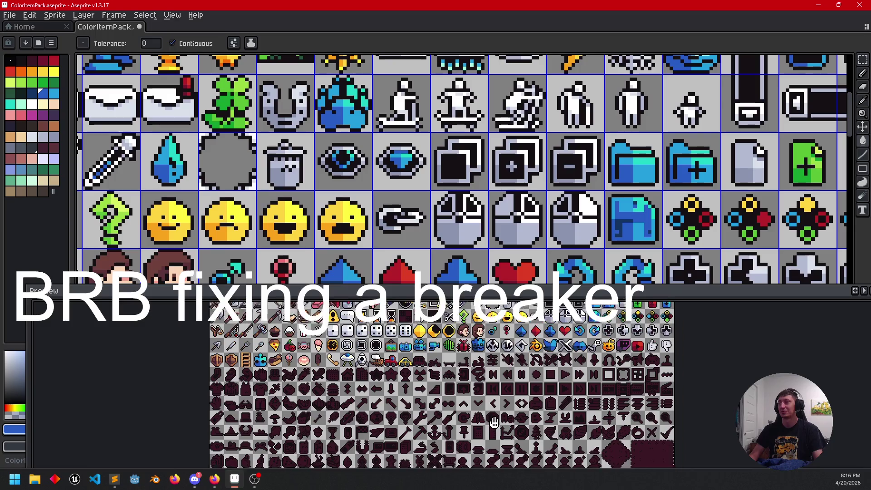
scroll(555, 398, "up", 2)
scroll(437, 399, "down", 2)
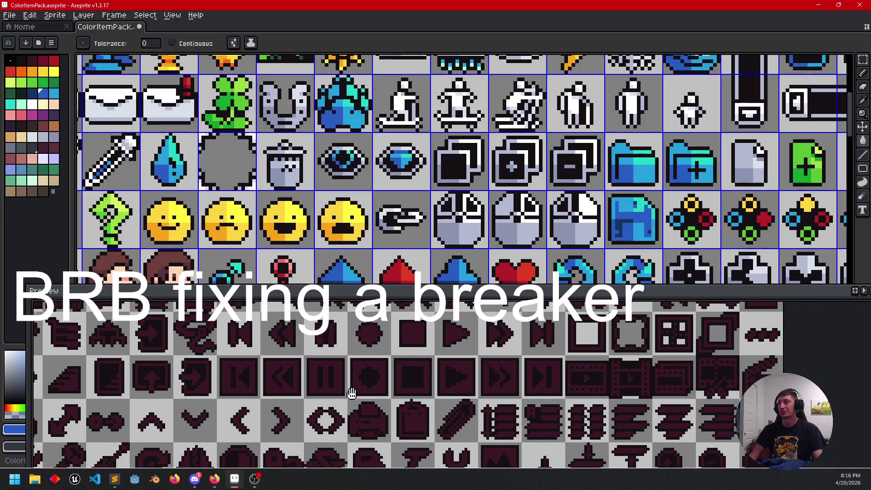
scroll(482, 379, "up", 2)
scroll(483, 379, "up", 1)
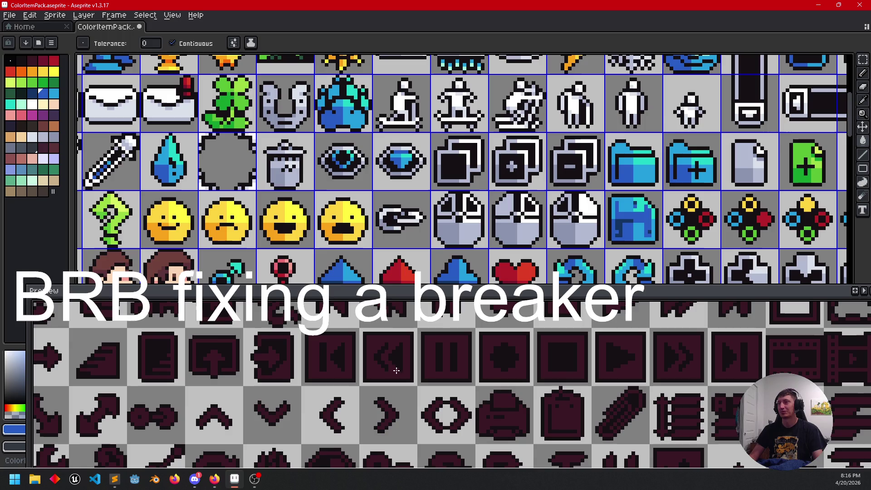
scroll(392, 370, "right", 3)
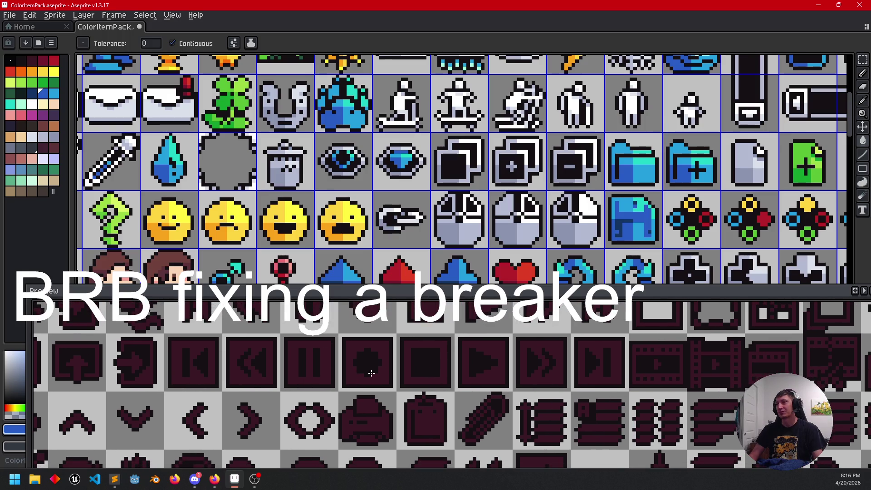
scroll(408, 373, "up", 1)
scroll(471, 373, "down", 1)
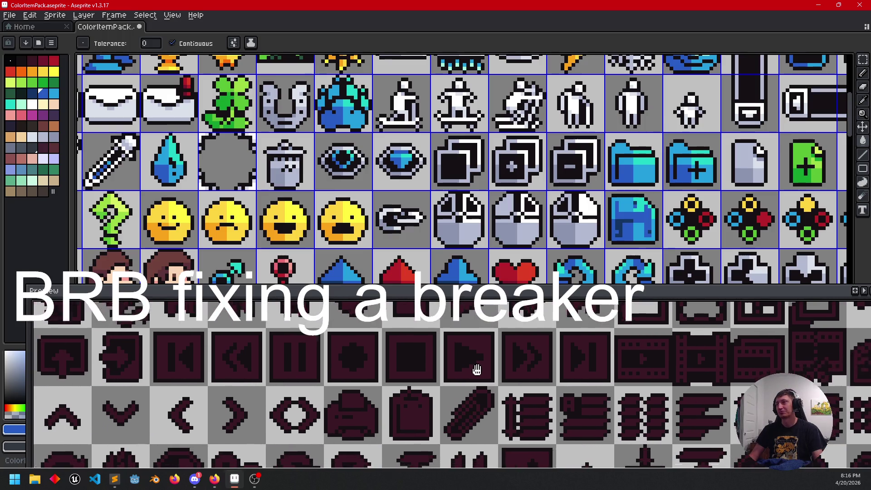
scroll(499, 395, "down", 1)
scroll(534, 421, "left", 3)
left_click_drag(450, 379, 435, 427)
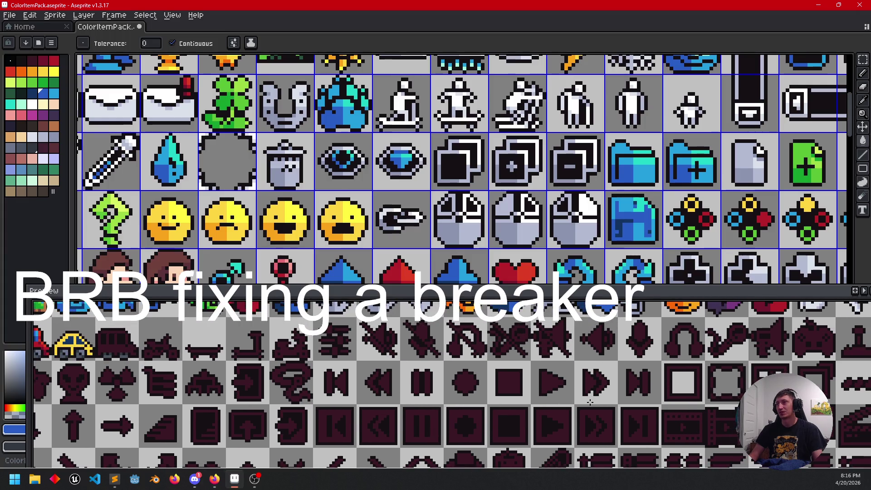
left_click_drag(591, 401, 501, 358)
scroll(409, 378, "down", 5)
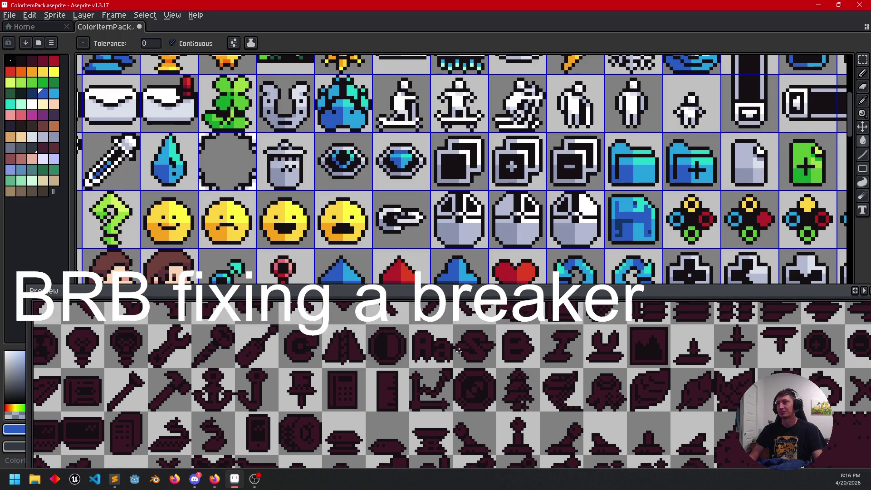
left_click_drag(487, 402, 646, 414)
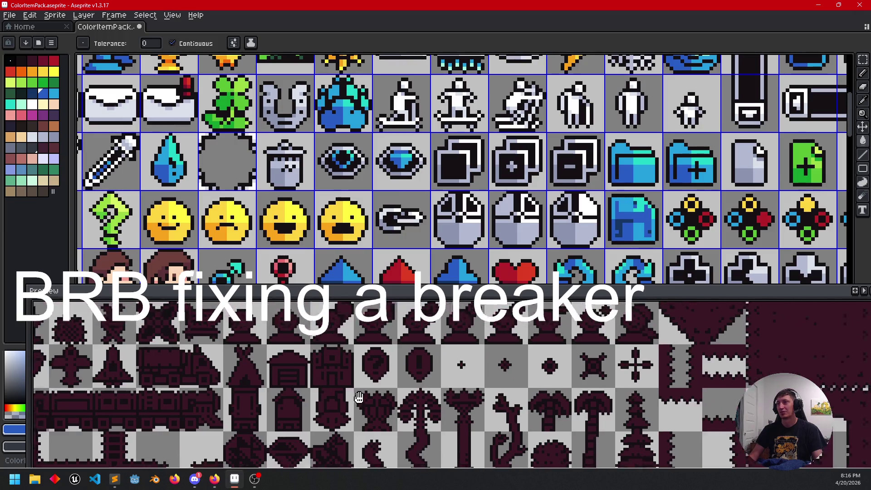
left_click_drag(660, 430, 544, 438)
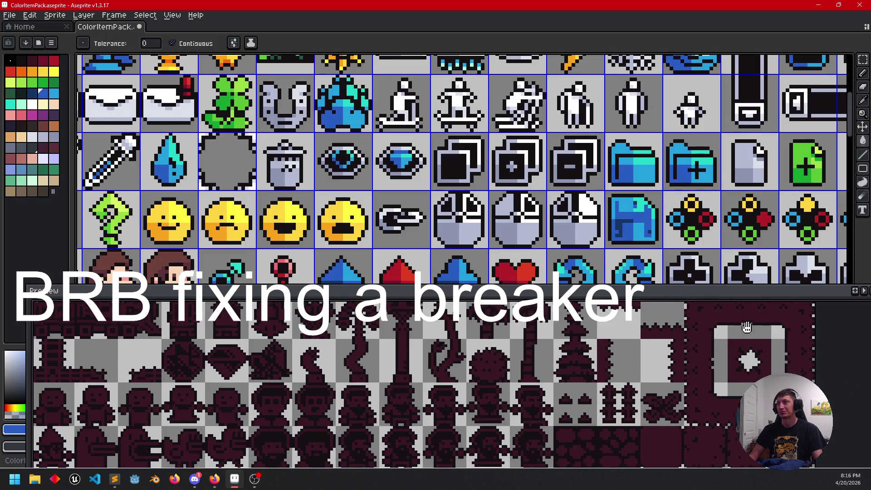
left_click_drag(704, 408, 709, 338)
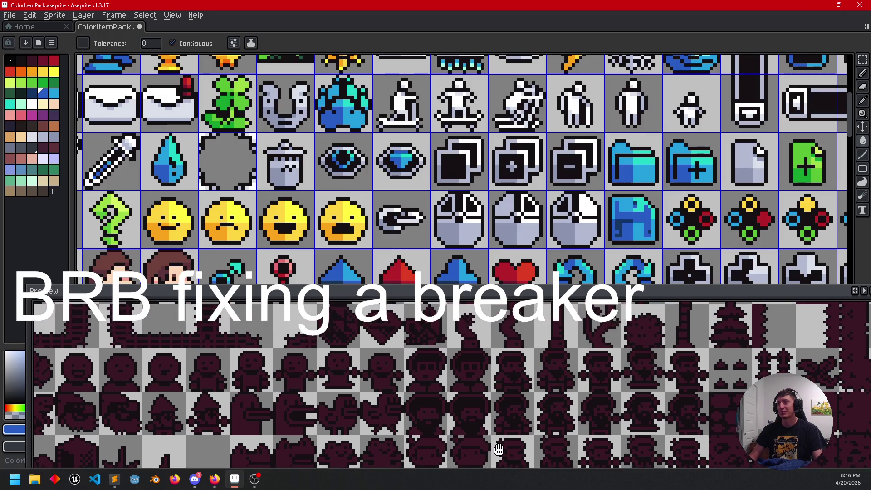
scroll(559, 356, "down", 3)
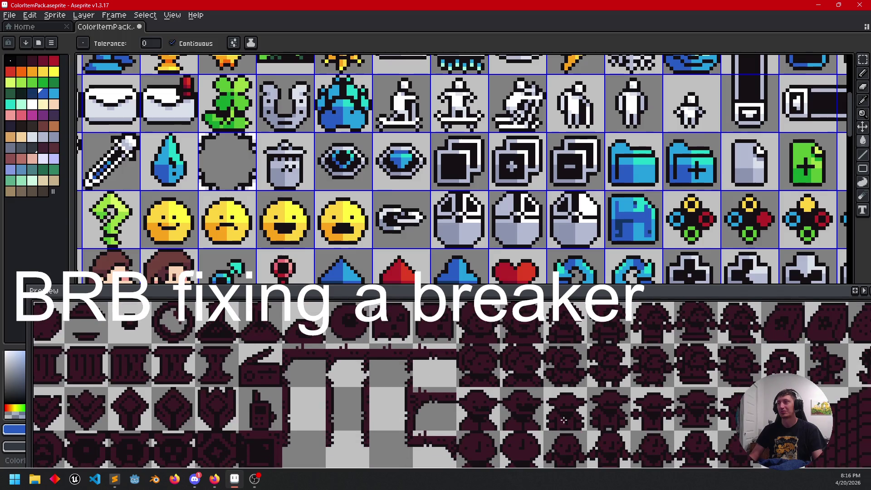
scroll(562, 379, "down", 2)
mouse_move(552, 424)
left_mouse_down()
mouse_move(542, 353)
mouse_move(561, 438)
left_mouse_up()
mouse_move(484, 363)
left_mouse_down()
mouse_move(470, 349)
mouse_move(567, 385)
mouse_move(735, 361)
left_mouse_up()
left_click_drag(500, 431, 594, 347)
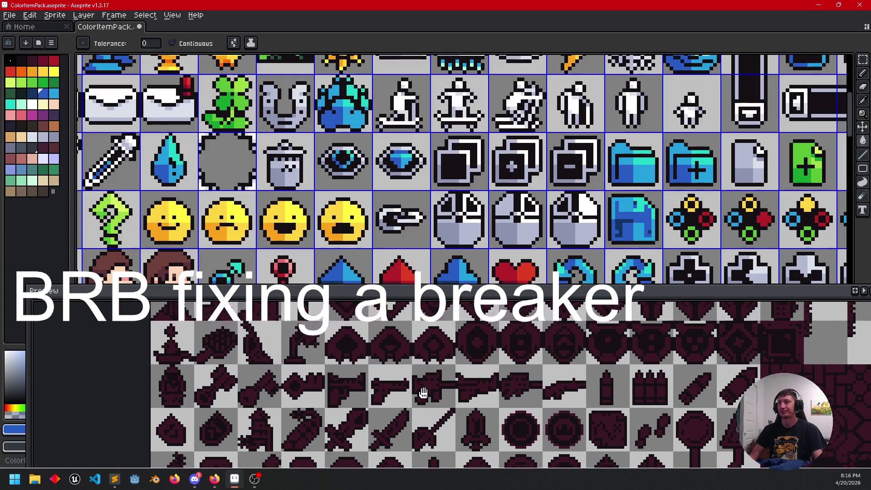
left_click_drag(389, 332, 384, 330)
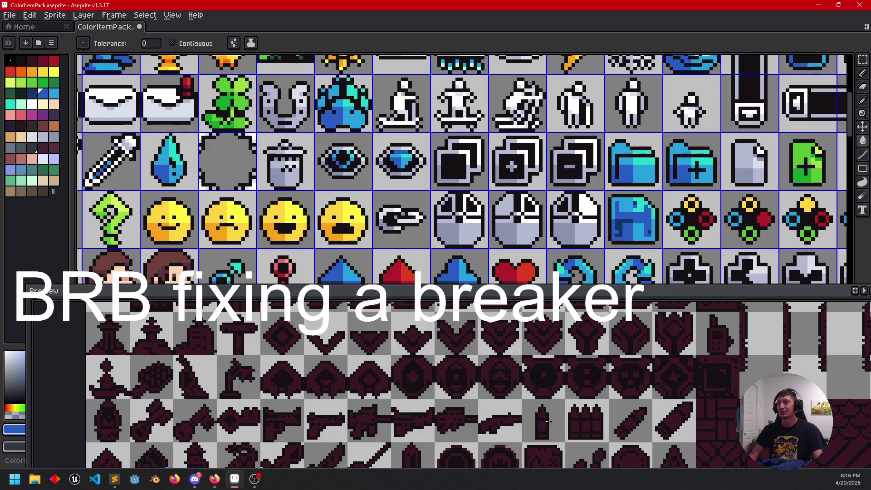
left_click_drag(577, 415, 511, 366)
scroll(448, 350, "down", 5)
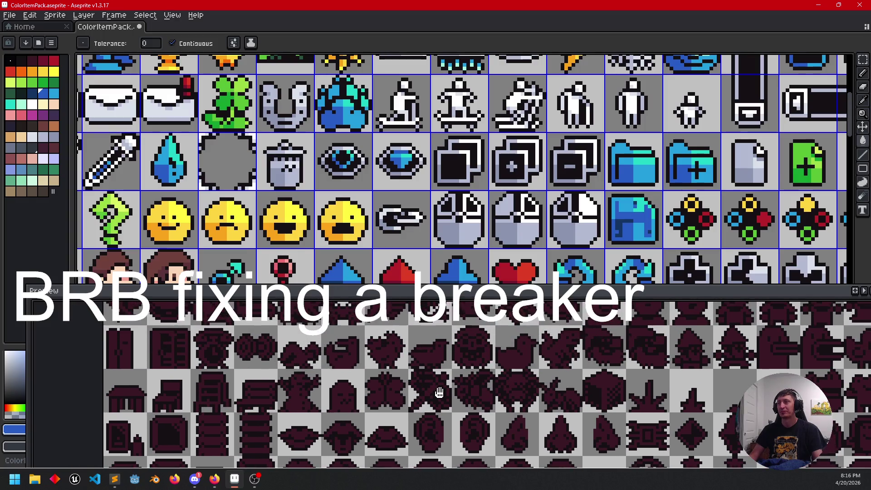
left_click_drag(435, 420, 420, 435)
Step: Drag the canvas–Preview splitter down so the canvas gets more room
scroll(461, 415, "up", 3)
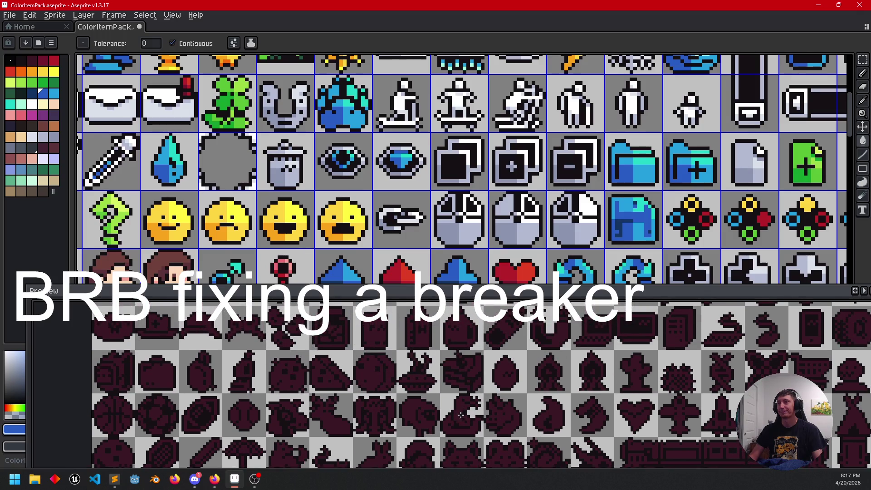
scroll(472, 362, "up", 5)
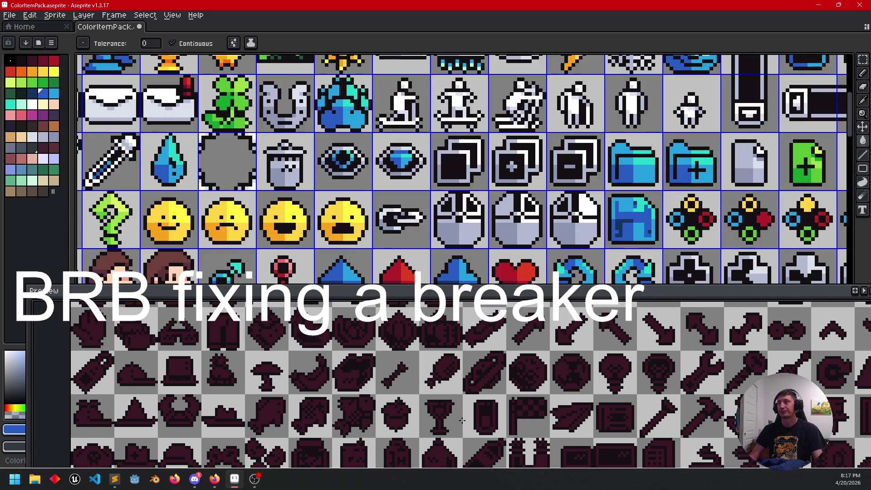
mouse_move(426, 294)
left_mouse_down()
mouse_move(424, 409)
mouse_move(420, 349)
left_mouse_up()
Step: Pan the canvas to centre the vehicle icon row
scroll(445, 409, "up", 3)
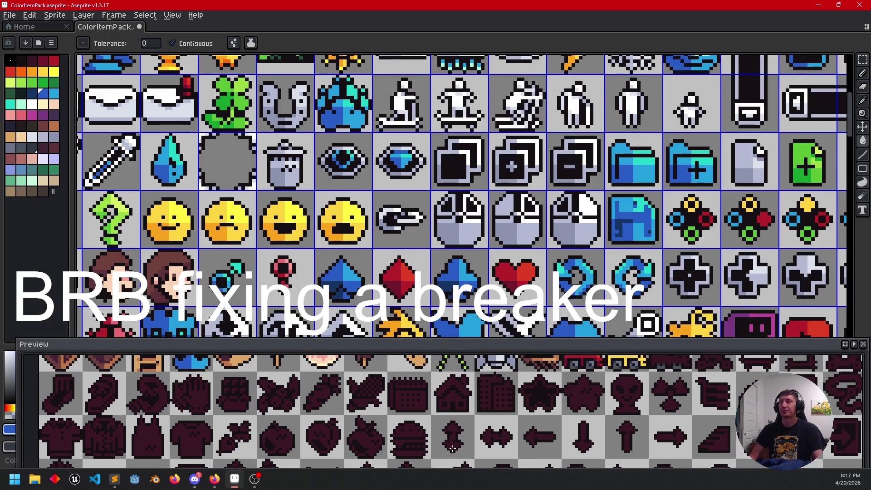
scroll(453, 448, "right", 5)
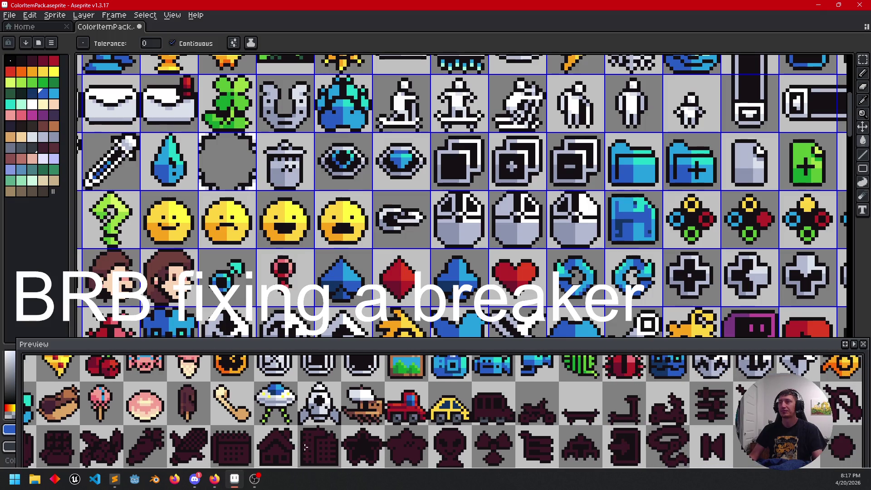
mouse_move(489, 263)
left_mouse_down()
mouse_move(537, 208)
mouse_move(569, 130)
mouse_move(443, 130)
mouse_move(306, 240)
mouse_move(526, 236)
left_mouse_up()
left_click_drag(318, 236, 499, 236)
left_click_drag(181, 258, 494, 245)
left_click_drag(423, 274, 510, 242)
scroll(504, 247, "up", 2)
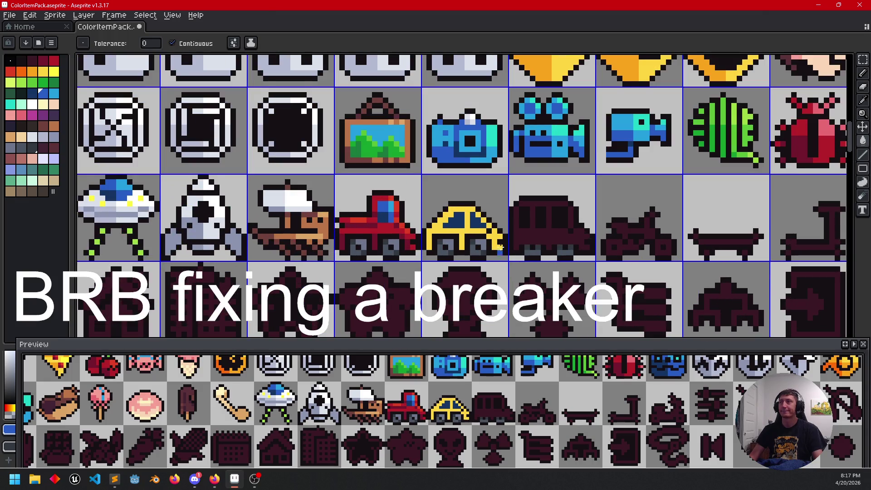
left_click_drag(506, 203, 508, 235)
Step: Draw the coin's bright yellow down the car's right edge and as a pillar through its window
key("i")
left_click(565, 69)
key("b")
scroll(477, 249, "up", 3)
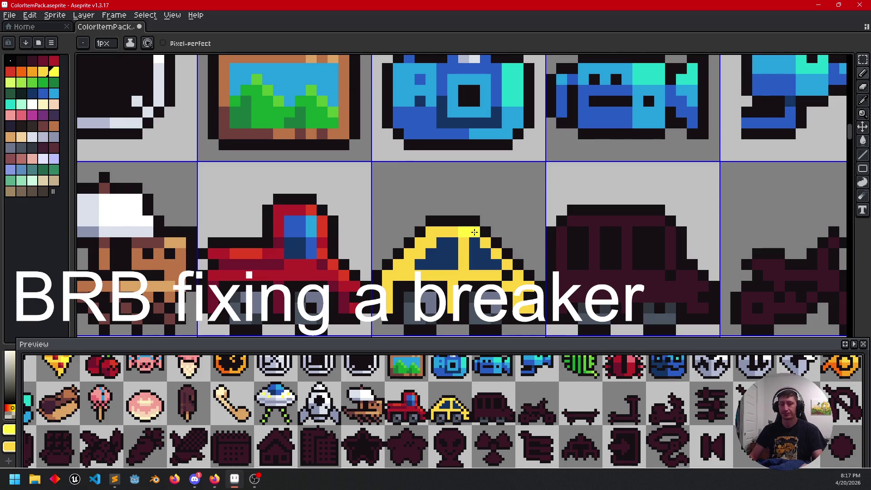
left_click_drag(475, 232, 513, 277)
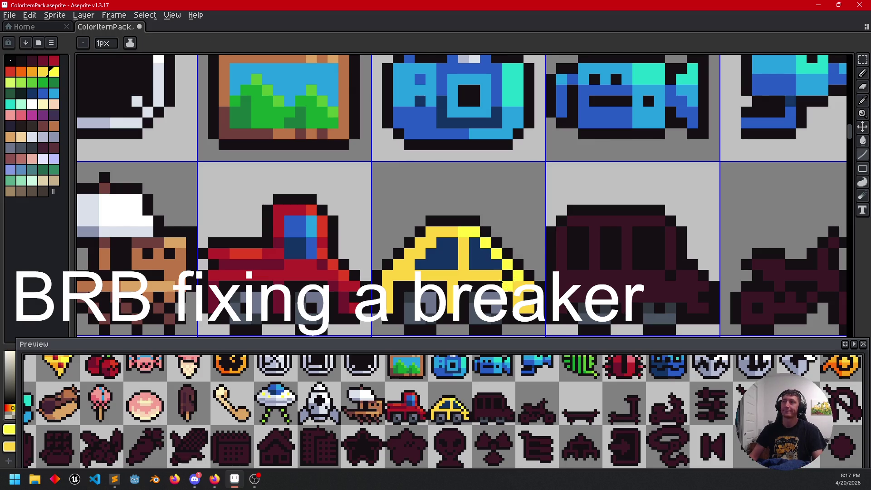
mouse_move(463, 245)
left_mouse_down()
mouse_move(463, 274)
mouse_move(473, 273)
left_mouse_up()
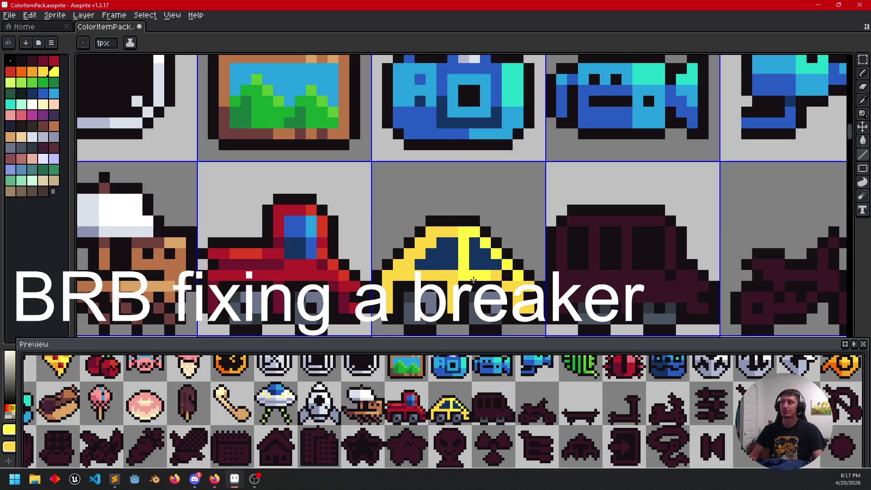
scroll(472, 279, "down", 3)
left_click(31, 71)
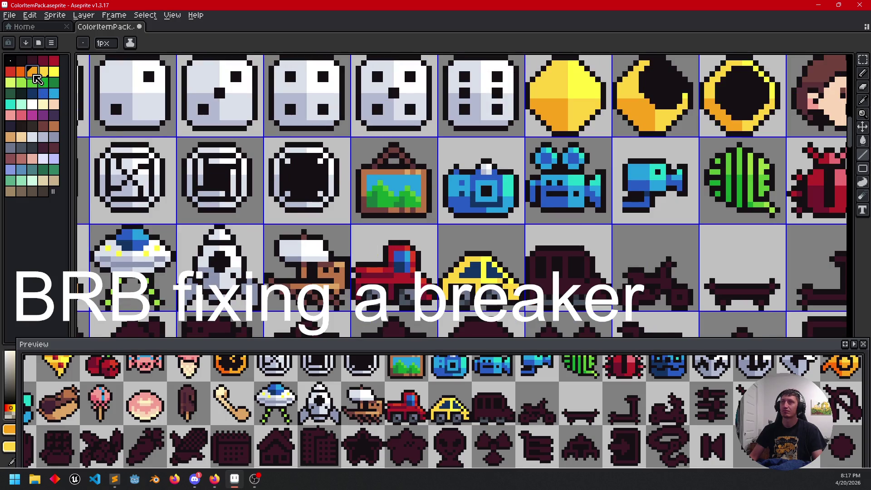
Step: Paint an orange stroke along the yellow car's lower edge with the Pencil
scroll(433, 278, "up", 2)
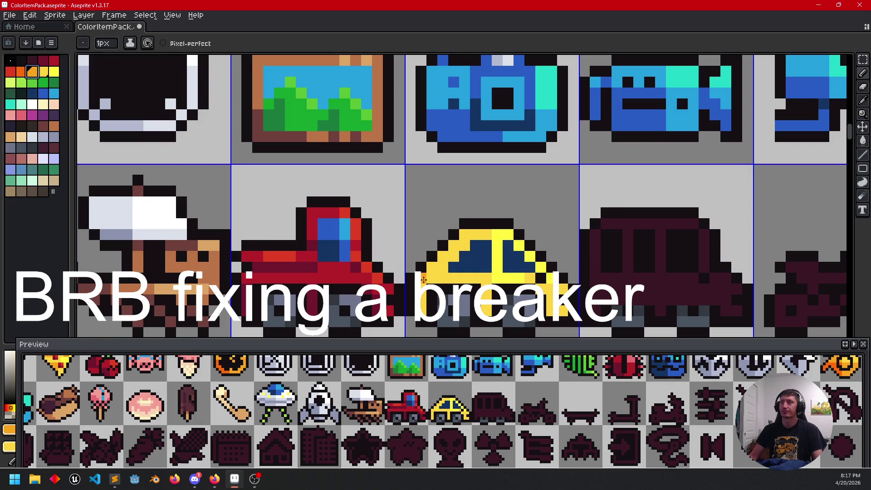
key("v")
key("b")
left_click_drag(440, 278, 481, 278)
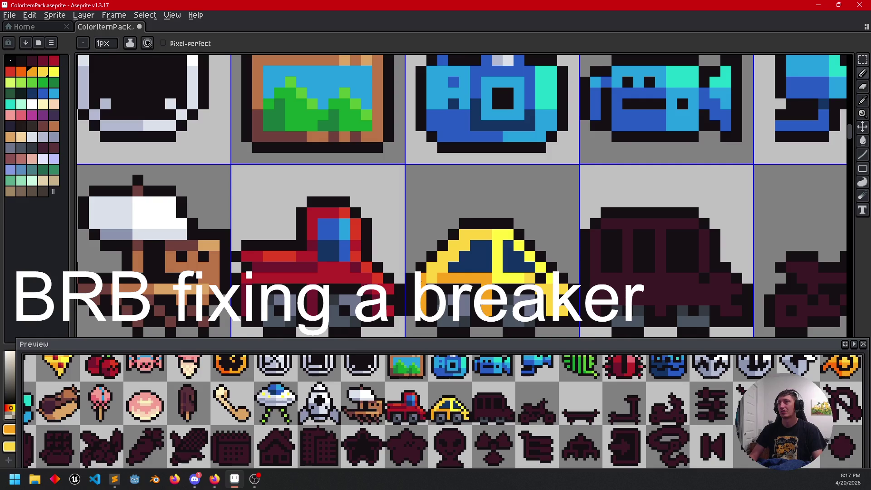
Step: Repaint the car's roof edge in darker yellow
scroll(584, 313, "down", 2)
scroll(585, 313, "right", 2)
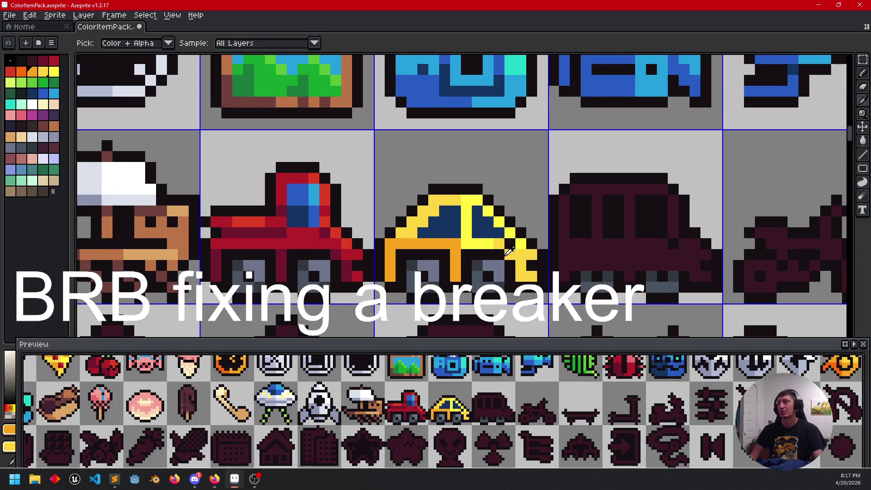
left_click(524, 255, "alt")
left_click_drag(467, 242, 518, 246)
Step: Sample the car's yellows and window blue, ending on light blue for window highlights
scroll(436, 265, "left", 2)
scroll(436, 264, "up", 1)
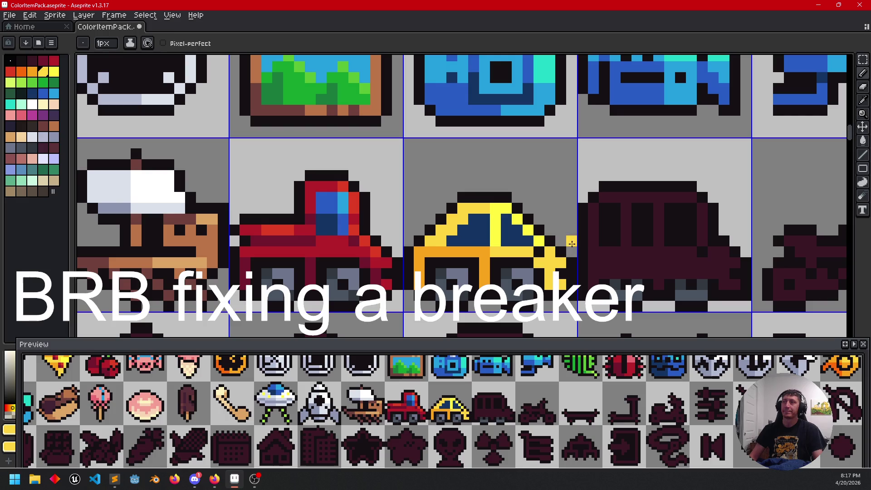
left_click(540, 241, "alt")
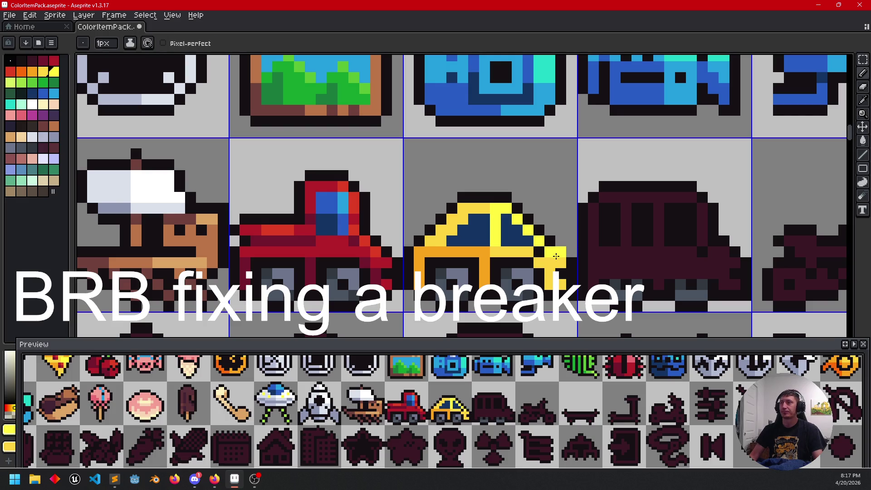
scroll(500, 250, "down", 1)
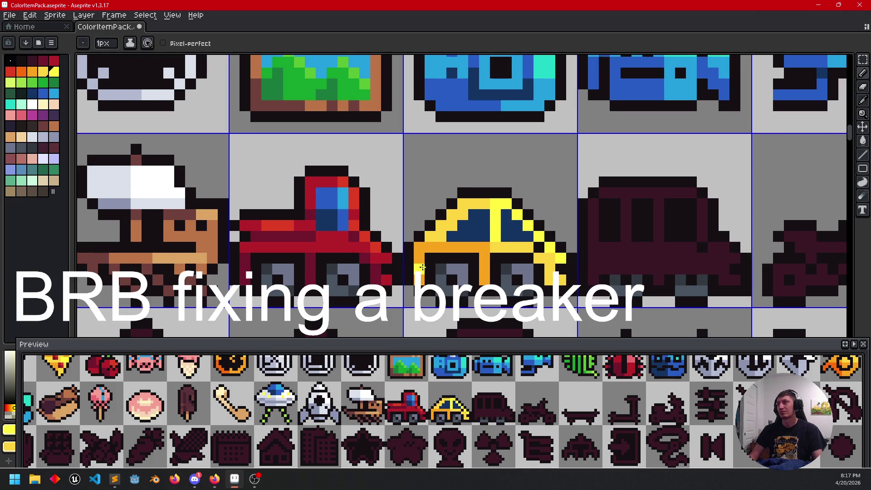
left_click(447, 229, "alt")
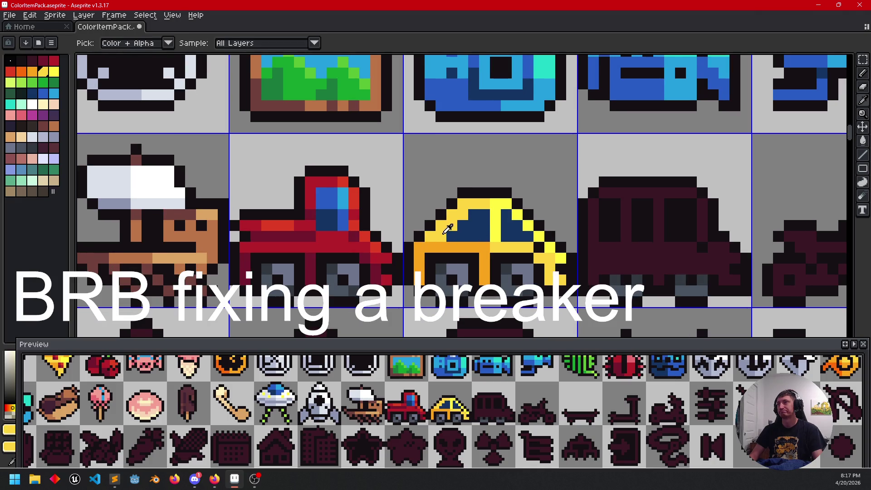
left_click(337, 206, "alt")
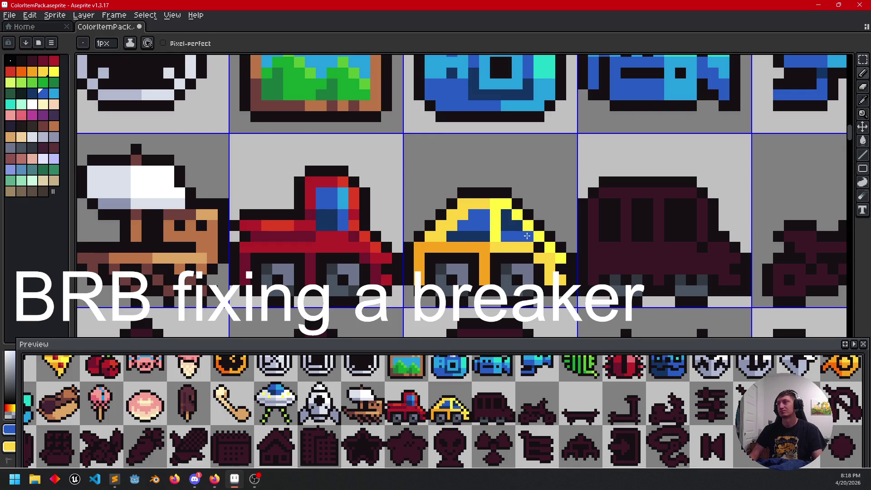
left_click(346, 194, "alt")
Step: Flood-fill part of the car's window light blue, undoing stray fills on the wheel and side
key("g")
left_click(506, 219)
left_click_drag(487, 293, 472, 274)
left_click(458, 264)
key("ctrl+z")
left_click(411, 233)
key("ctrl+z")
Step: Extend the orange on the car's lower body pixel by pixel after undoing a bad region fill
left_click(430, 222, "alt")
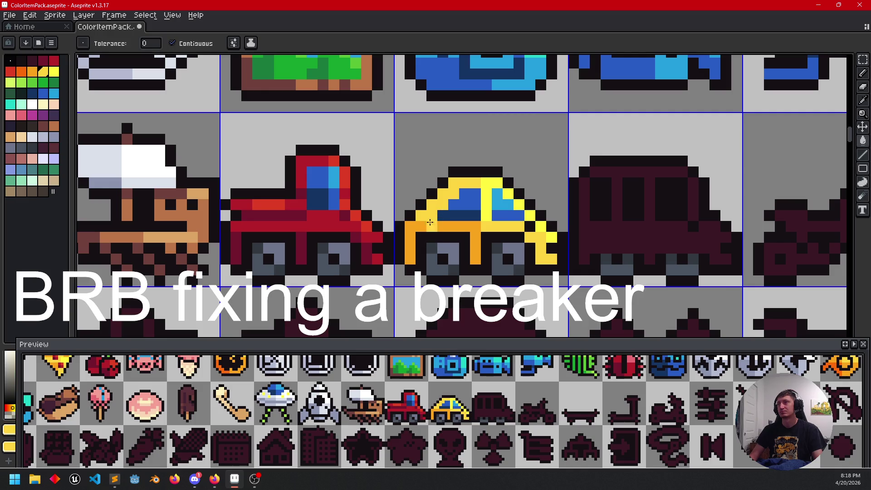
left_click(406, 238)
key("ctrl+z")
mouse_move(563, 257)
left_mouse_down()
mouse_move(577, 229)
mouse_move(566, 249)
left_mouse_up()
left_click(484, 228, "alt")
key("b")
left_click(533, 230)
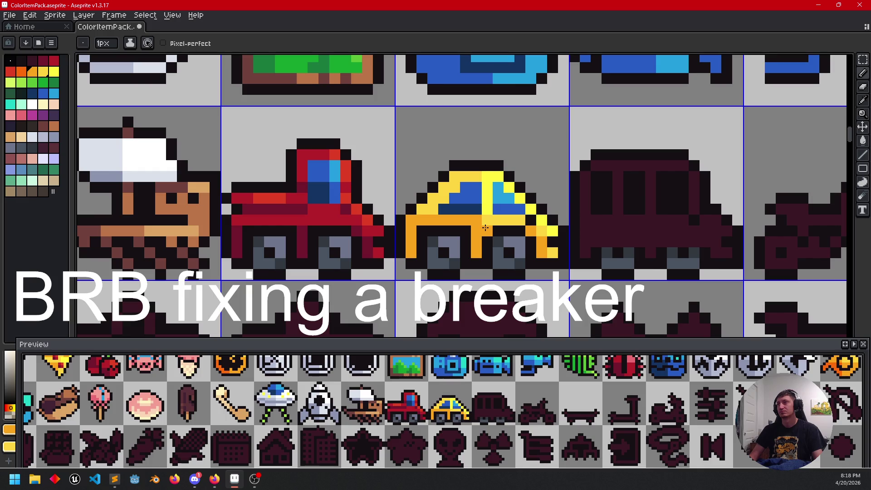
mouse_move(498, 215)
left_mouse_down()
mouse_move(511, 217)
mouse_move(454, 222)
left_mouse_up()
key("alt")
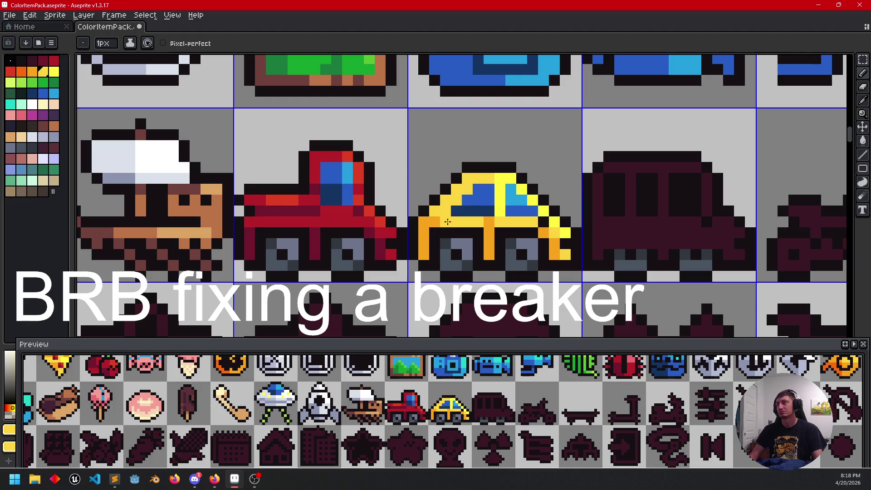
mouse_move(563, 284)
left_mouse_down()
mouse_move(532, 280)
mouse_move(538, 284)
left_mouse_up()
scroll(551, 275, "down", 5)
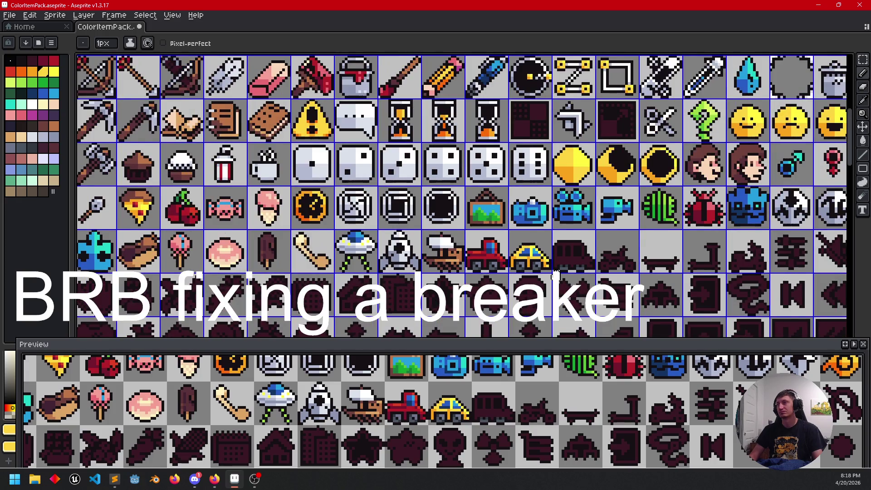
Step: Paint orange rows under the car's roof and along its lower row
mouse_move(556, 275)
left_mouse_down()
mouse_move(567, 276)
mouse_move(551, 277)
left_mouse_up()
scroll(581, 277, "up", 1)
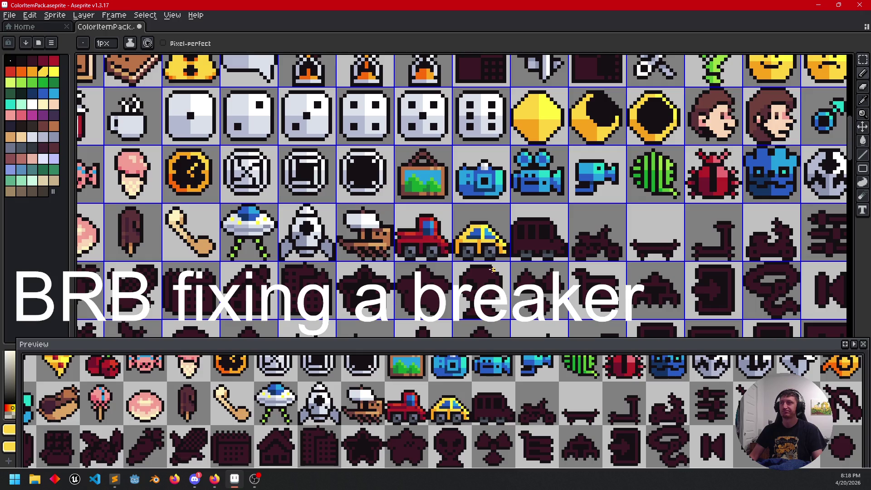
scroll(493, 269, "up", 4)
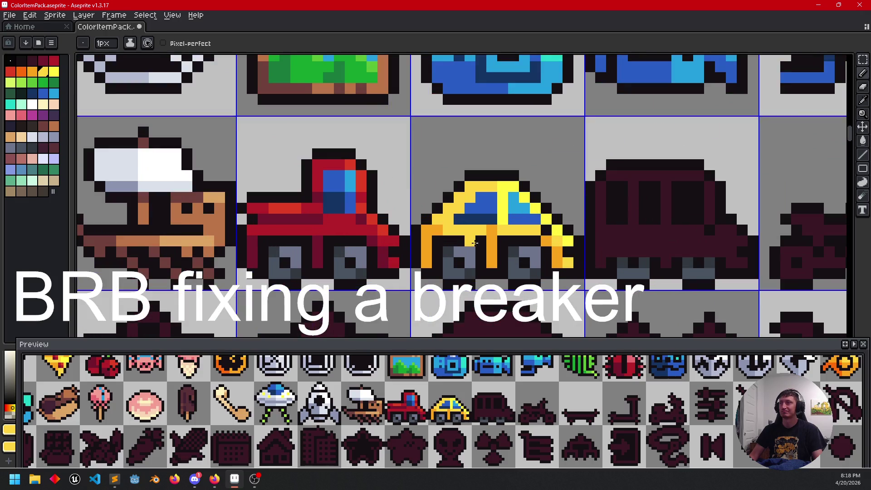
left_click(437, 241, "alt")
left_click_drag(437, 241, 475, 242)
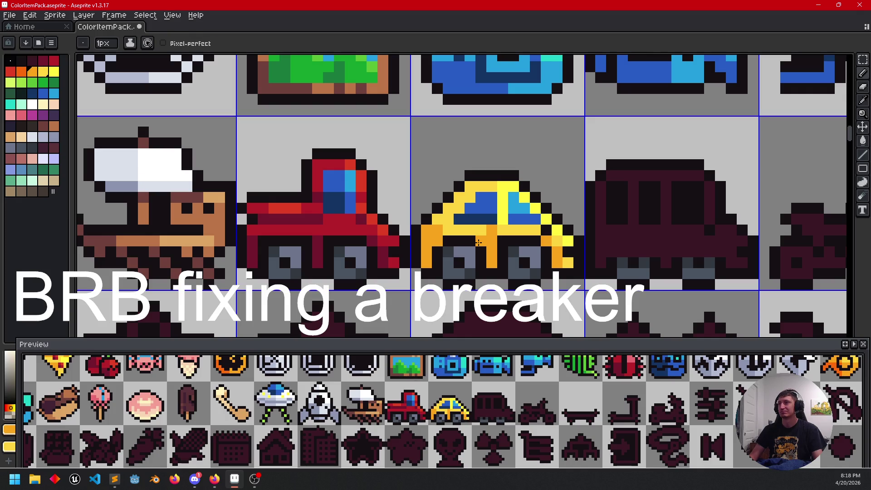
left_click_drag(501, 306, 490, 286)
left_click_drag(488, 219, 524, 218)
Step: Pick yellow from the car and pan the sprite grid around it
mouse_move(455, 284)
left_mouse_down()
mouse_move(448, 275)
mouse_move(451, 287)
left_mouse_up()
left_click(470, 214, "alt")
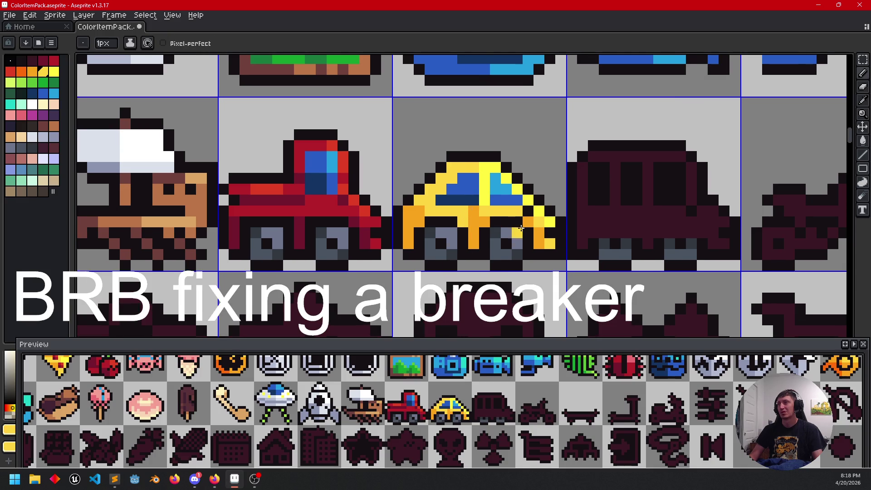
scroll(557, 263, "down", 3)
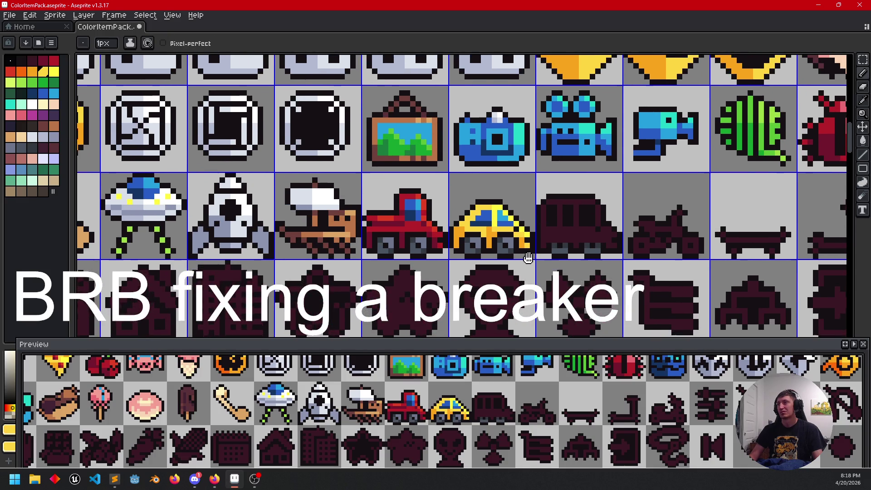
mouse_move(519, 266)
left_mouse_down()
mouse_move(506, 241)
mouse_move(500, 275)
left_mouse_up()
mouse_move(528, 248)
left_mouse_down()
mouse_move(507, 266)
mouse_move(507, 239)
mouse_move(545, 262)
mouse_move(547, 249)
mouse_move(468, 262)
mouse_move(504, 268)
mouse_move(494, 272)
left_mouse_up()
scroll(479, 236, "up", 3)
scroll(512, 256, "down", 3)
Step: Sample orange from the car while panning the preview and canvas around the vehicles
mouse_move(524, 416)
left_mouse_down()
mouse_move(492, 405)
mouse_move(495, 414)
left_mouse_up()
scroll(493, 405, "down", 1)
left_click_drag(475, 242, 576, 260)
scroll(515, 246, "up", 1)
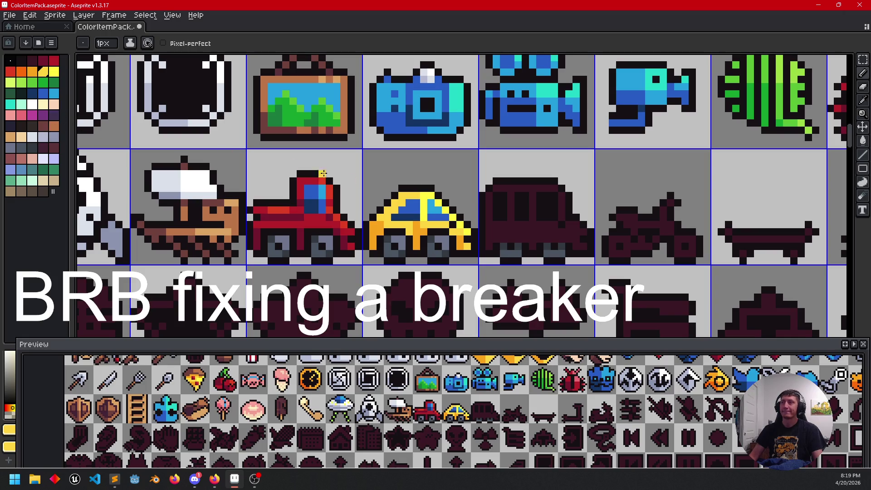
left_click(425, 234, "alt")
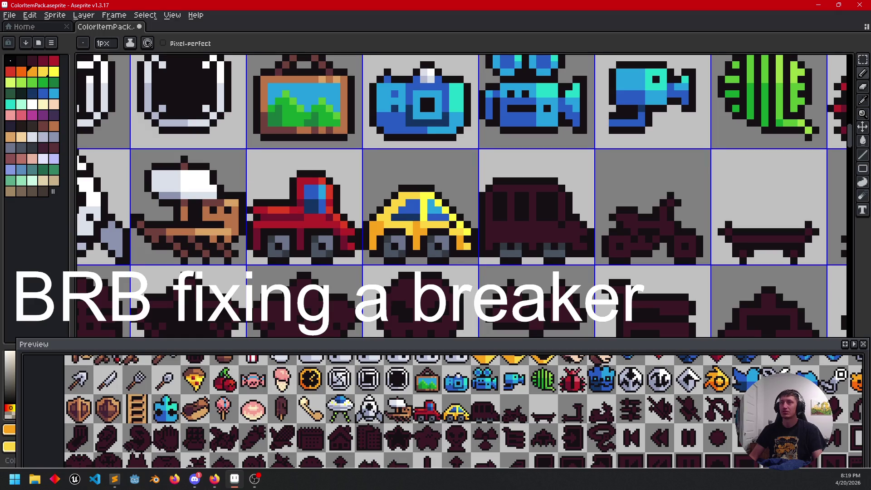
mouse_move(405, 217)
left_mouse_down()
mouse_move(392, 209)
mouse_move(422, 189)
mouse_move(413, 213)
left_mouse_up()
left_click_drag(339, 194, 336, 203)
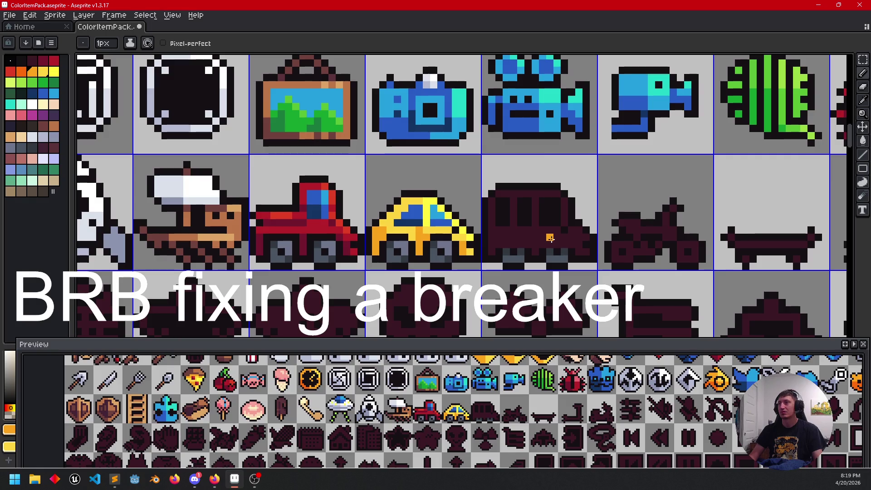
Step: Flood-fill the dark bus body orange
key("g")
left_click(550, 238)
scroll(558, 215, "up", 1)
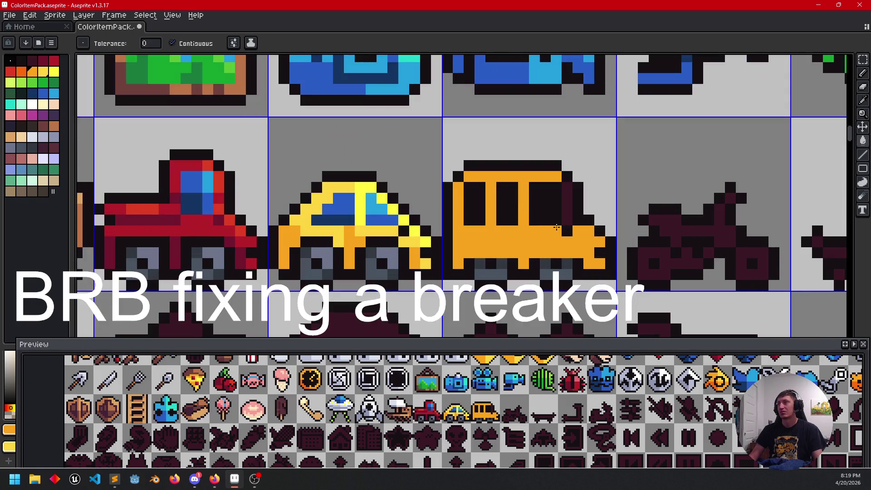
left_click_drag(498, 249, 488, 238)
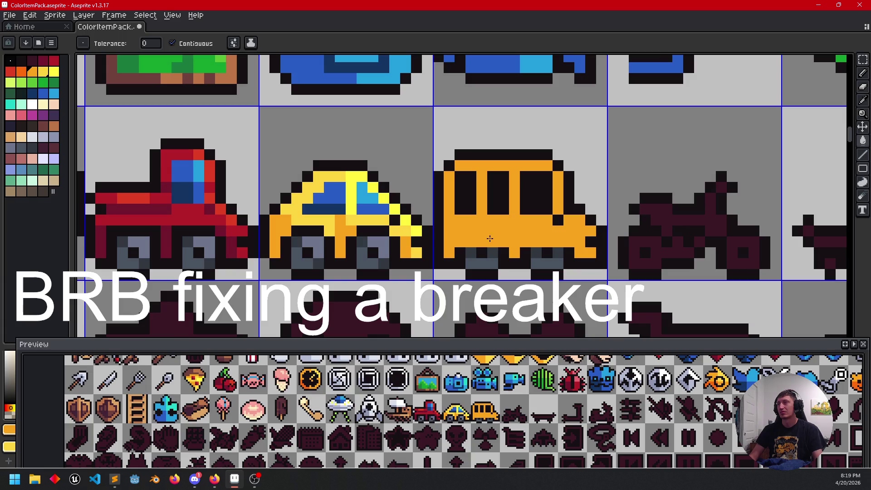
Step: Paint a bright yellow strip, picked from the car, across the bus roof and upper body
key("i")
left_click(361, 179)
key("b")
left_click(525, 165)
mouse_move(528, 166)
left_mouse_down()
mouse_move(547, 165)
mouse_move(562, 214)
mouse_move(520, 220)
left_mouse_up()
Step: Add the car's lighter yellow to the bus body
key("i")
left_click(355, 218)
key("b")
left_click(533, 228)
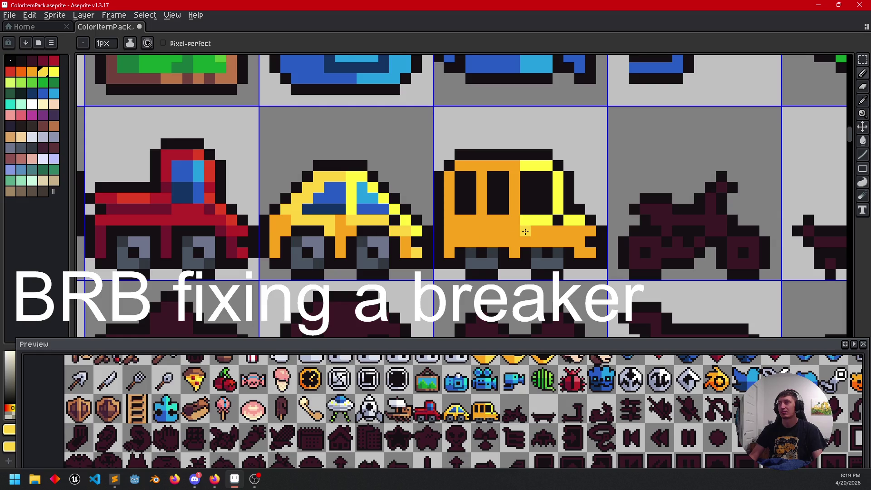
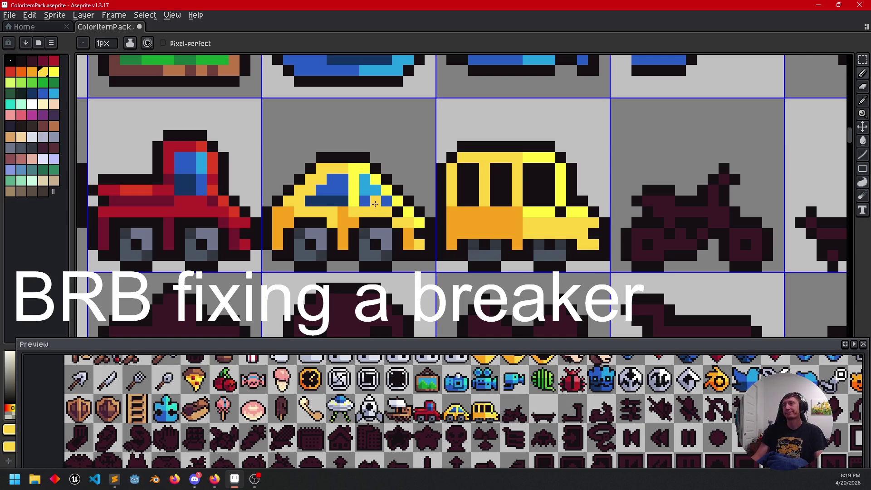
Step: Sample the car's window blue and pencil blue pixels across the bus windows
key("i")
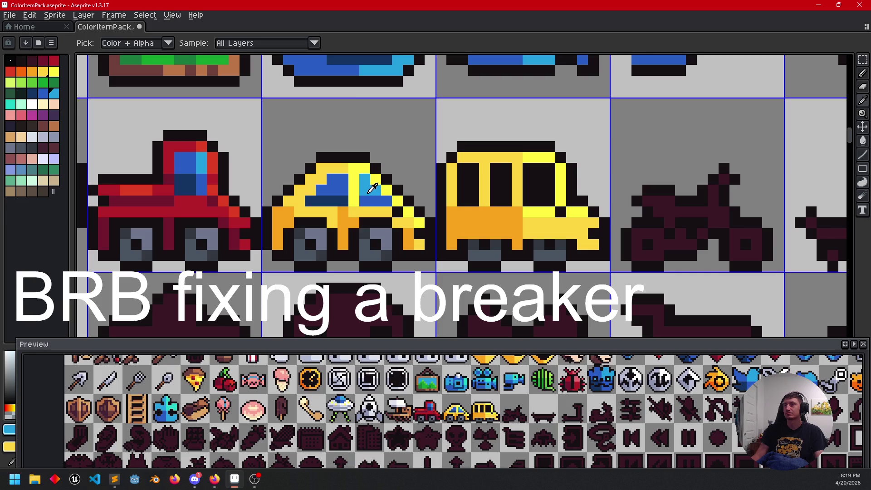
left_click(368, 191)
key("b")
left_click(540, 170)
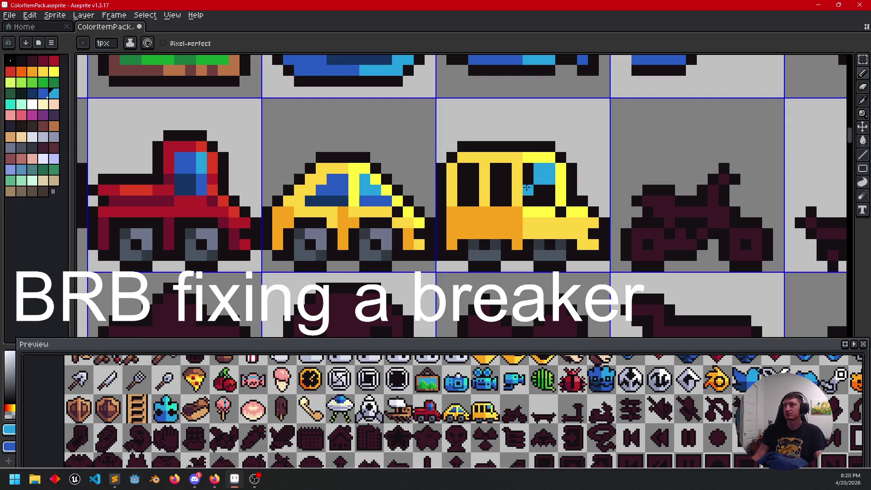
left_click(538, 198)
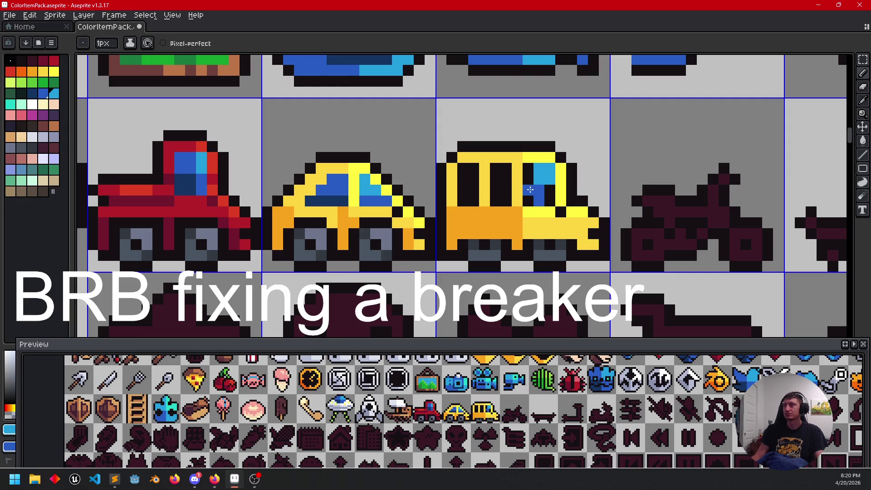
left_click(506, 190)
left_click(496, 190)
left_click(474, 190)
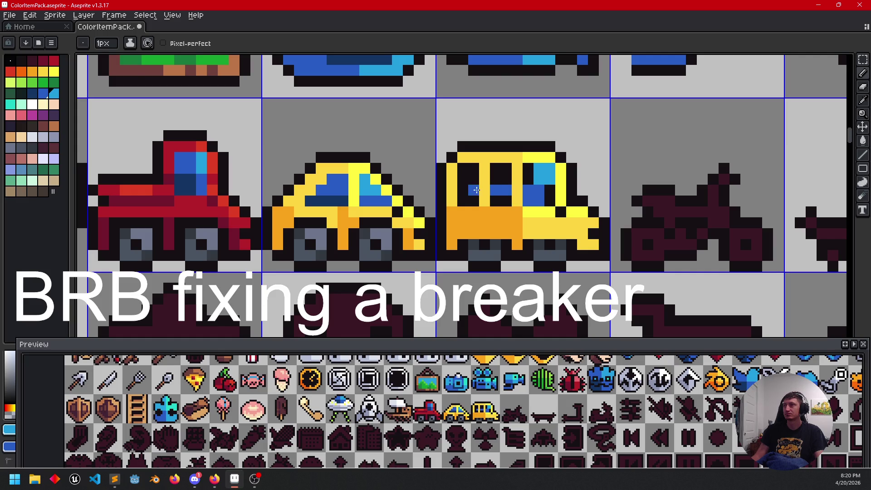
Step: Bucket-fill the lower parts of two bus windows blue, undoing a stray fill
key("g")
left_click(468, 201)
left_click(501, 201)
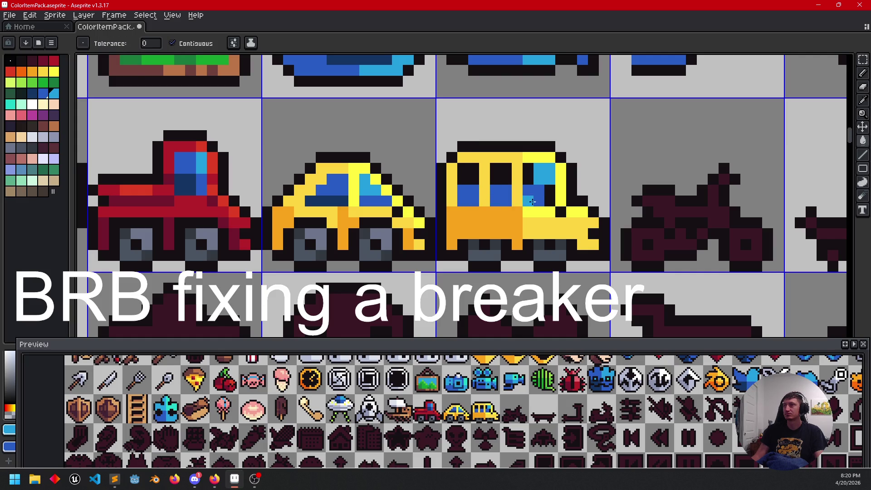
key("i")
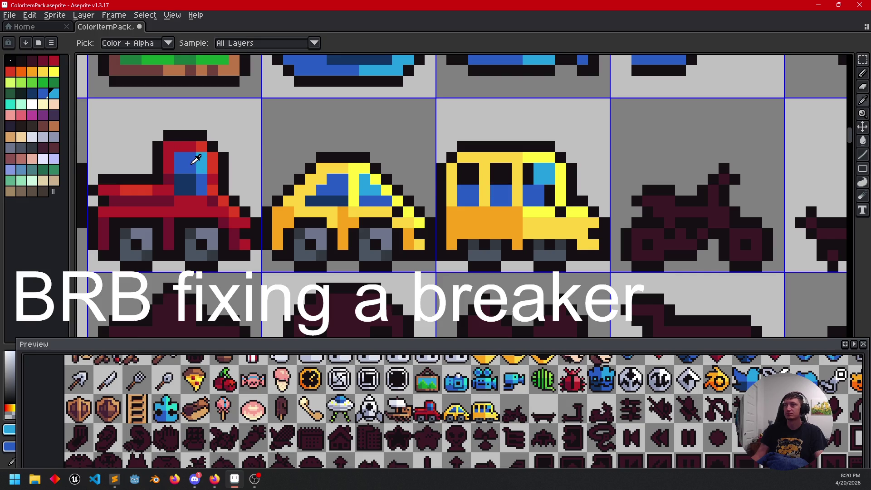
left_click(196, 160)
key("g")
left_click(405, 195)
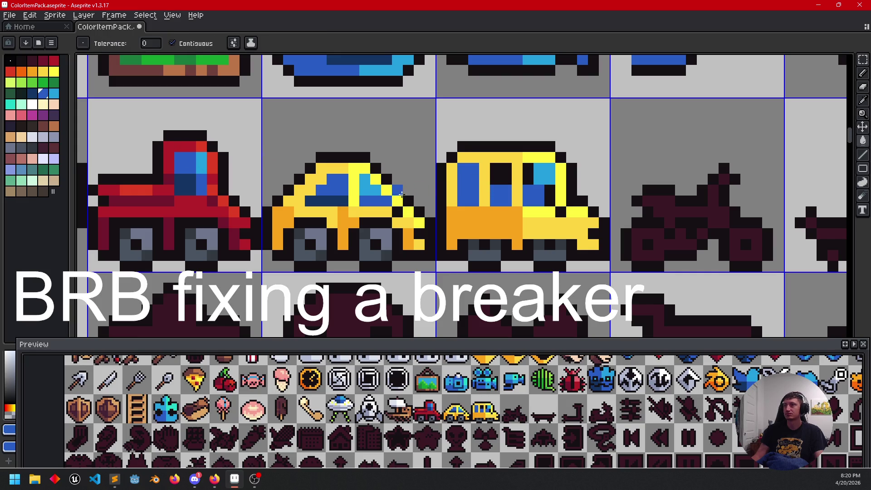
key("ctrl+z")
key("ctrl+z")
Step: Fill the four lower bus window areas with dark blue
key("i")
left_click(190, 179)
key("g")
left_click(468, 195)
left_click(501, 195)
left_click(533, 195)
left_click(522, 194)
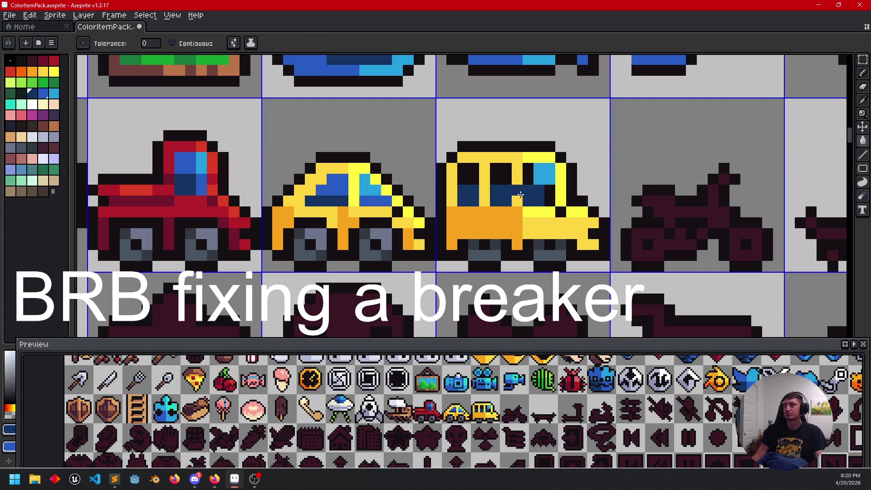
Step: Fill the upper bus windows and the lower-right window with the car's medium blue
key("i")
left_click(341, 186)
key("g")
left_click(469, 174)
left_click(504, 178)
left_click(542, 191)
Step: Sample the window blues and add a cyan pixel to the red truck's window
key("b")
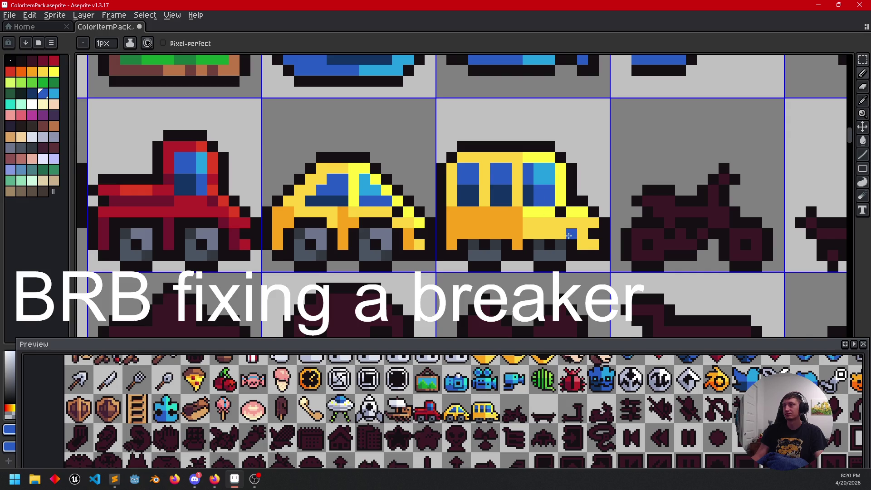
scroll(569, 235, "right", 2)
scroll(522, 209, "up", 1)
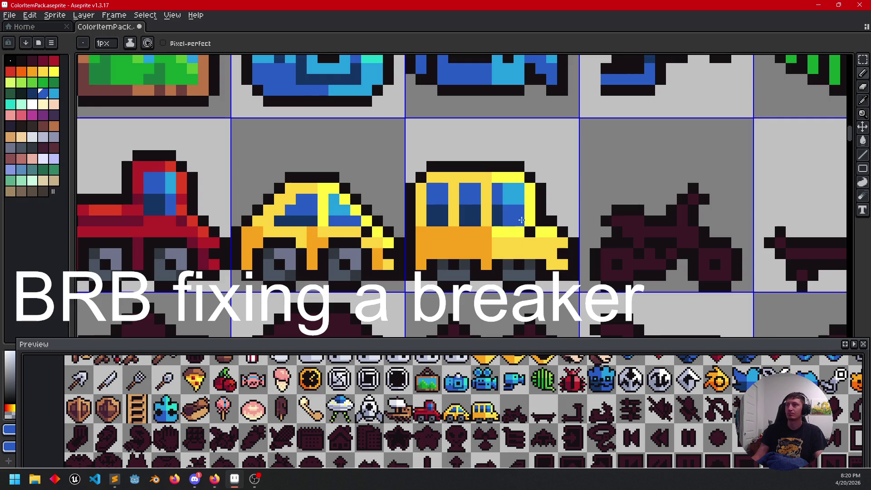
left_click(510, 205, "alt")
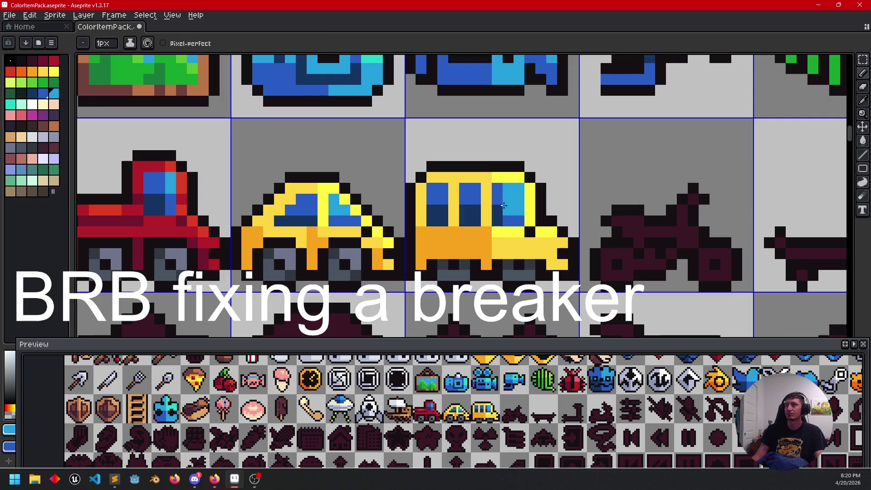
key("i")
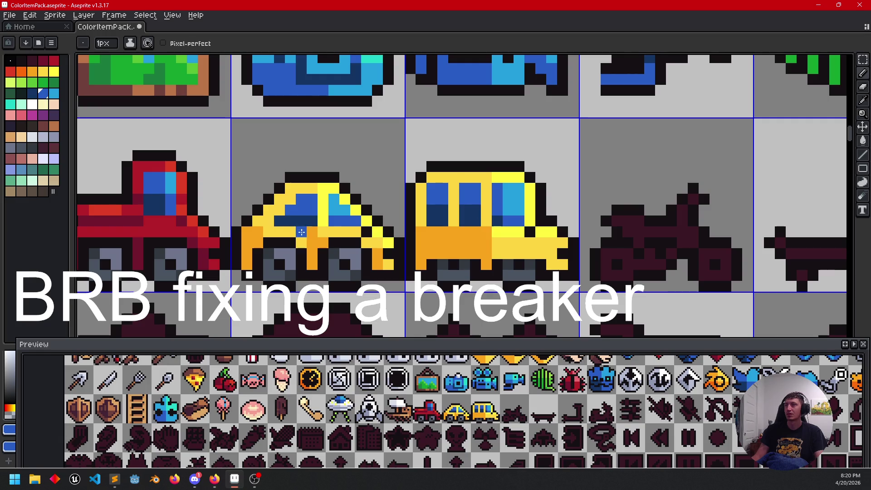
left_click_drag(166, 223, 253, 213)
key("ctrl+z")
left_click(256, 175, "alt")
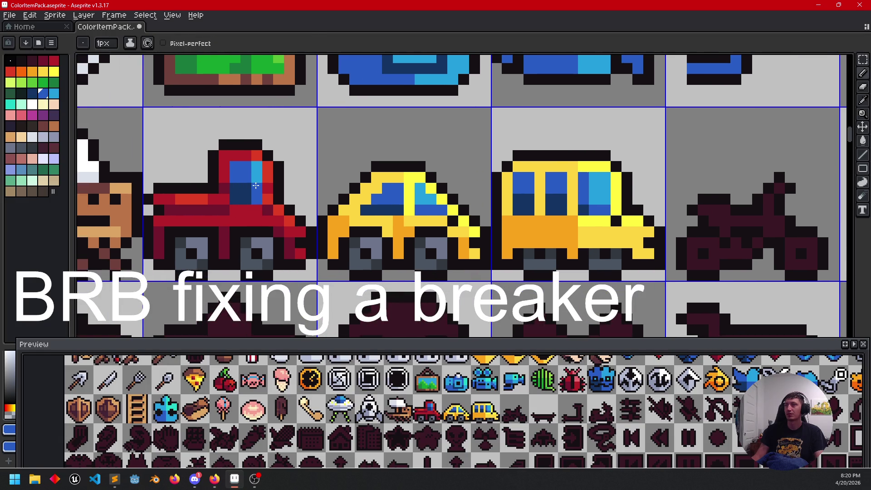
left_click(255, 187)
left_click(242, 189, "alt")
left_click_drag(383, 226, 303, 227)
left_click(478, 242)
key("ctrl+z")
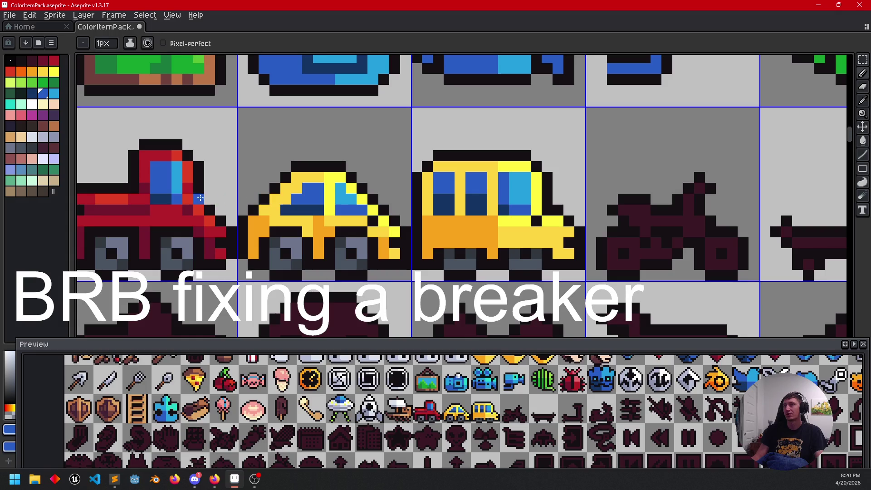
Step: Sample the bus's blues, light yellow and orange to prepare the highlight stripe
mouse_move(379, 241)
left_mouse_down()
mouse_move(385, 228)
mouse_move(380, 235)
left_mouse_up()
left_click(508, 199, "alt")
left_click(516, 194, "alt")
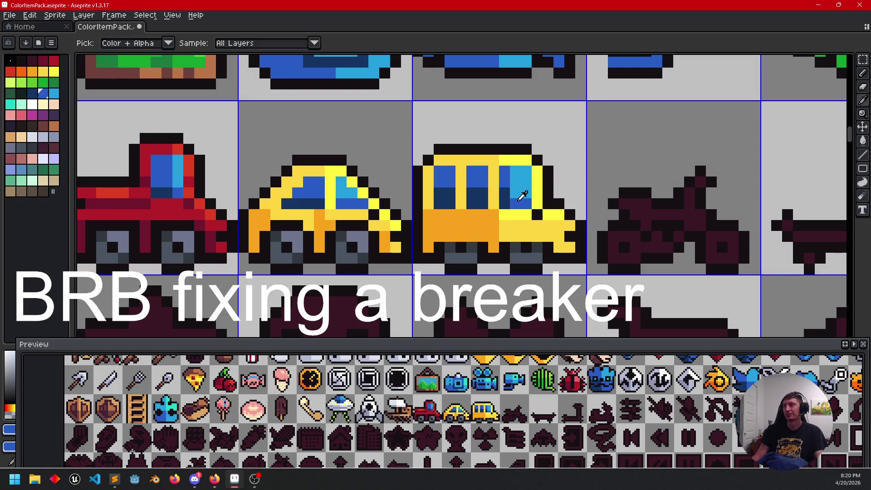
scroll(524, 196, "down", 2)
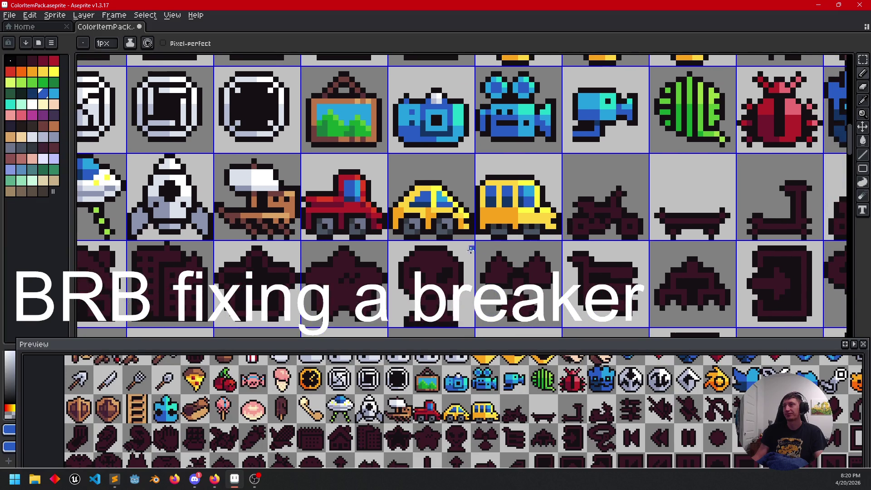
scroll(583, 229, "up", 3)
mouse_move(581, 231)
left_mouse_down()
mouse_move(476, 250)
mouse_move(495, 236)
left_mouse_up()
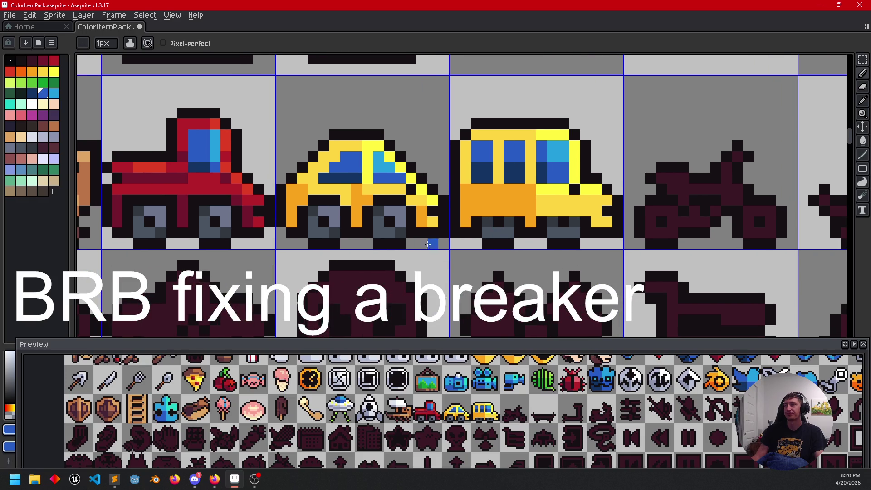
left_click(558, 197, "alt")
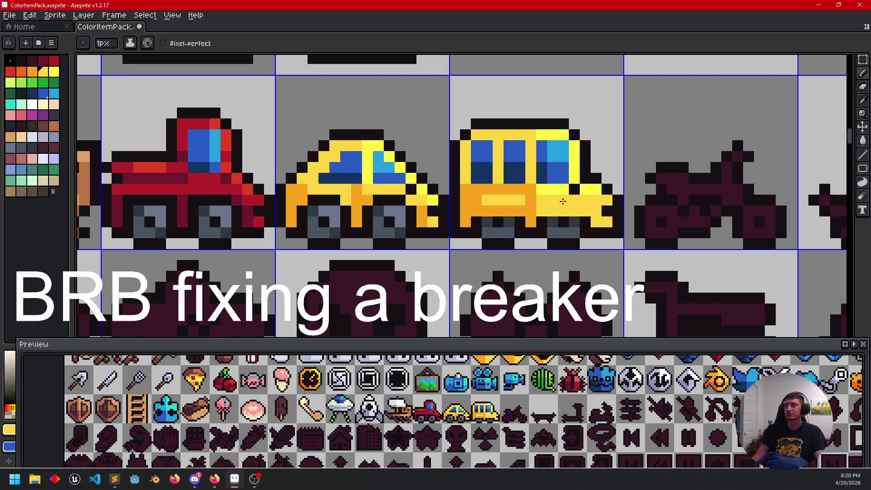
key("alt")
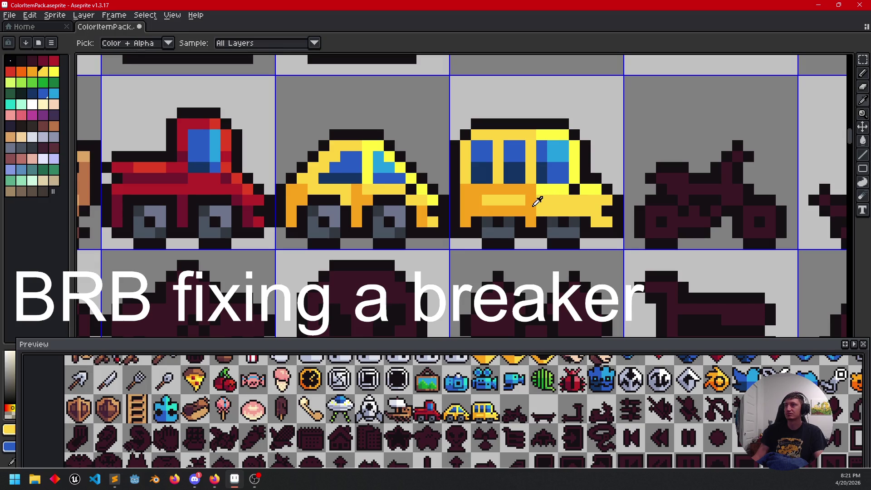
left_click(534, 204, "alt")
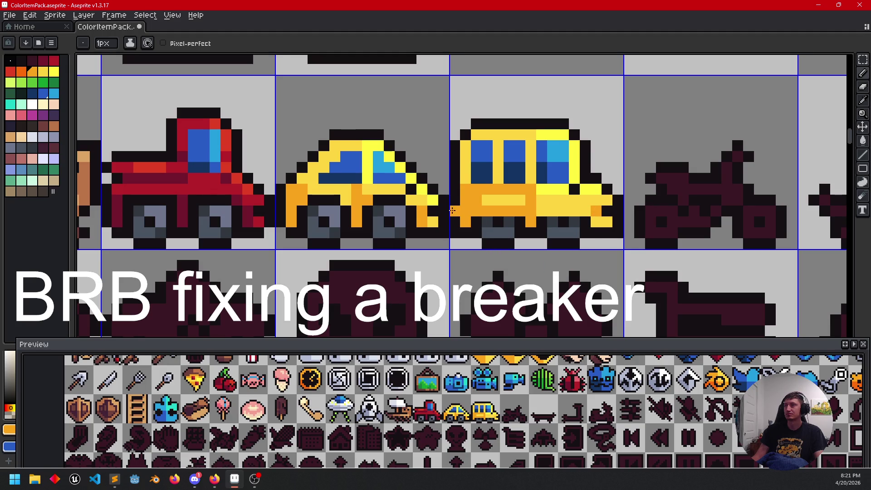
left_click(490, 198, "alt")
scroll(574, 233, "down", 3)
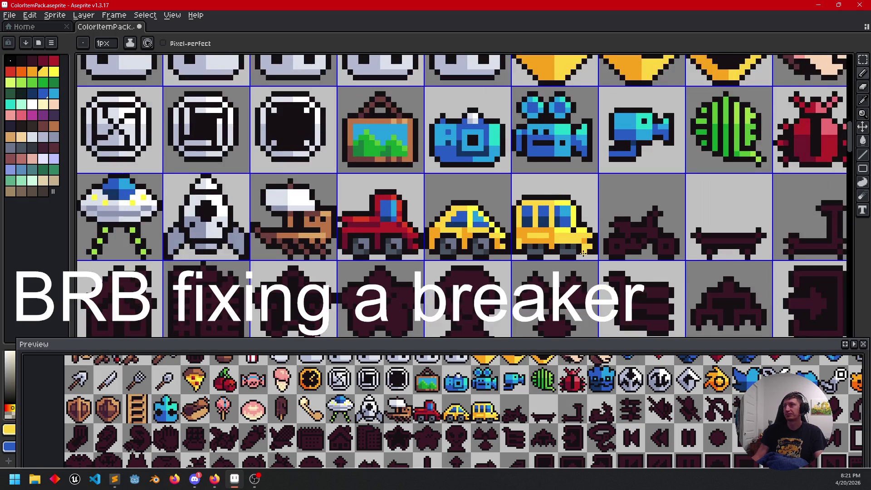
left_click_drag(584, 254, 567, 262)
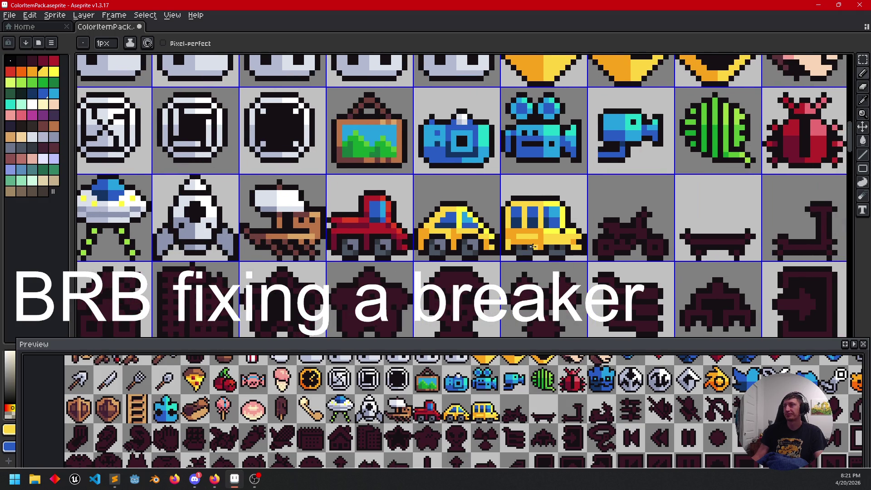
Step: Paint orange pixels along the bus's lower band
scroll(566, 257, "up", 3)
scroll(563, 258, "down", 2)
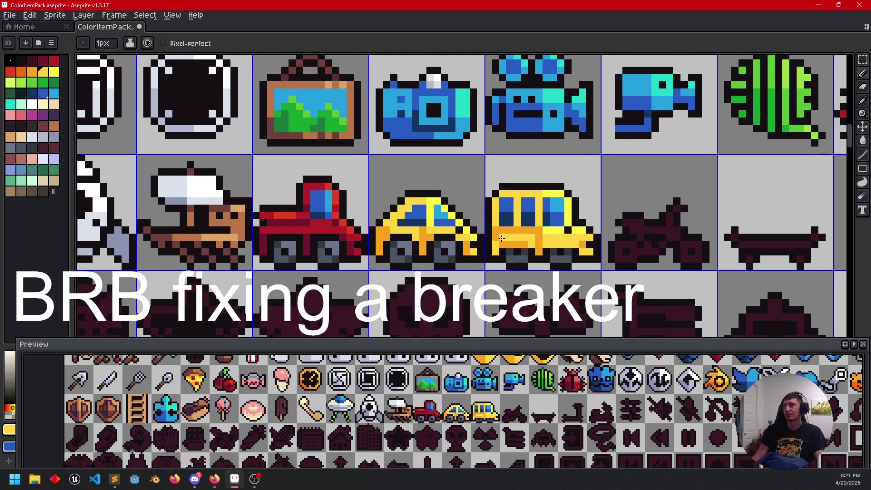
scroll(567, 257, "up", 3)
scroll(563, 258, "down", 5)
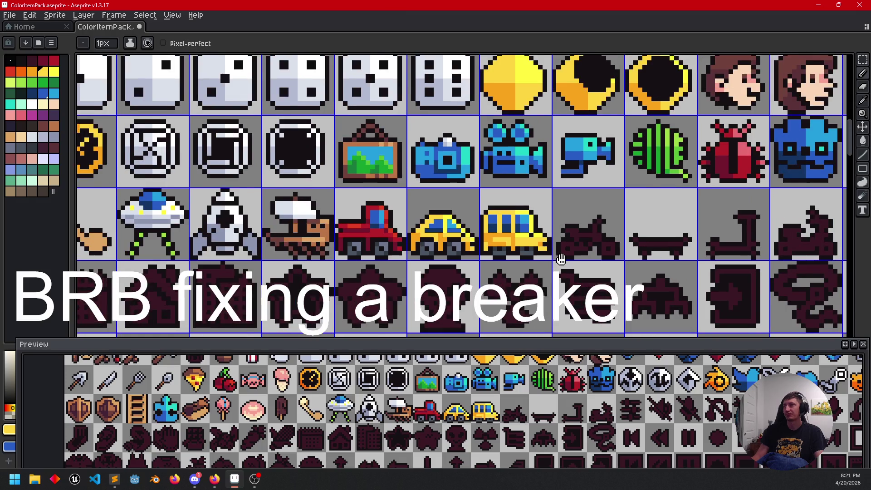
mouse_move(561, 258)
left_mouse_down()
mouse_move(579, 236)
mouse_move(580, 245)
left_mouse_up()
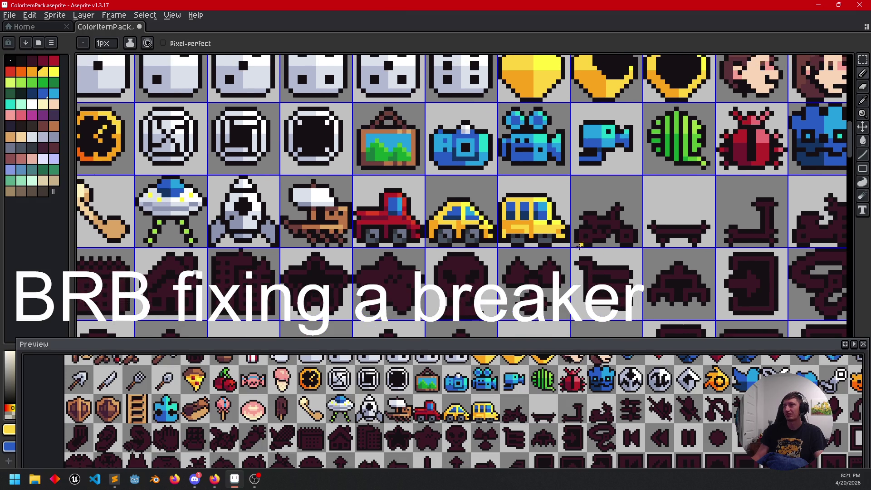
scroll(535, 235, "up", 3)
left_click(526, 222, "alt")
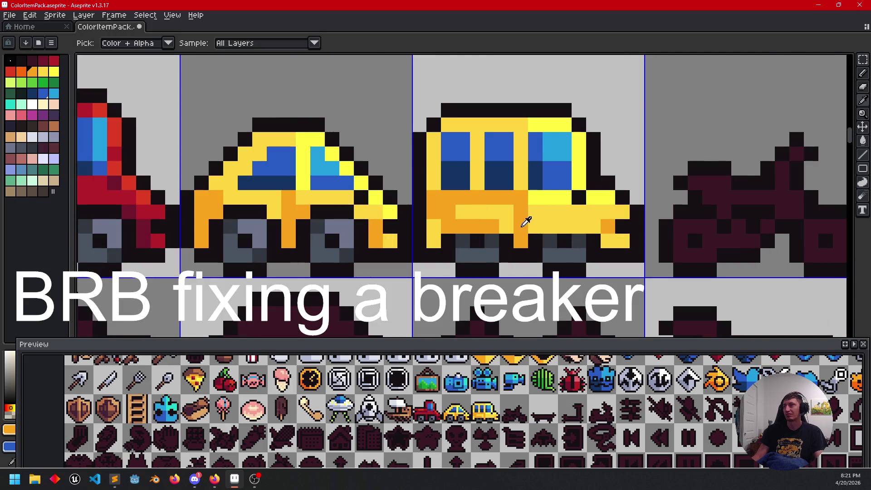
left_click_drag(546, 212, 579, 213)
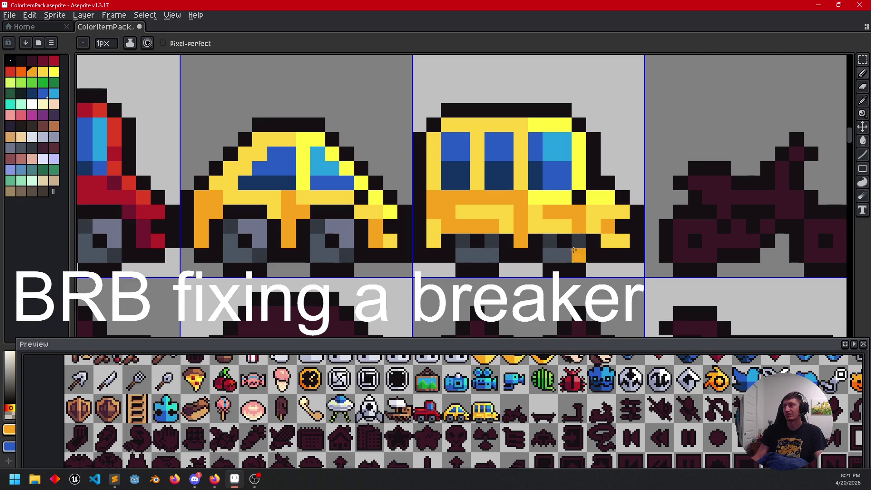
Step: Stroke yellow over the bus's orange band and add an orange touch-up pixel on the body
scroll(595, 233, "down", 4)
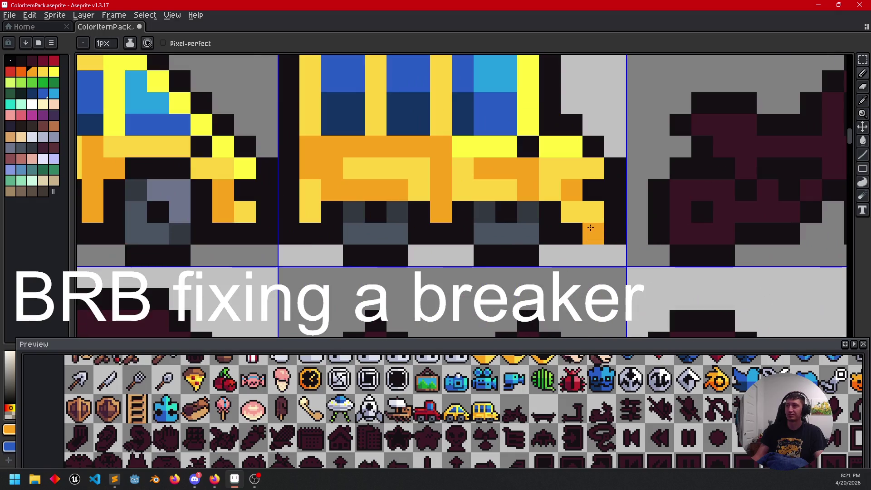
scroll(594, 239, "up", 3)
left_click(519, 196, "alt")
left_click_drag(527, 168, 486, 169)
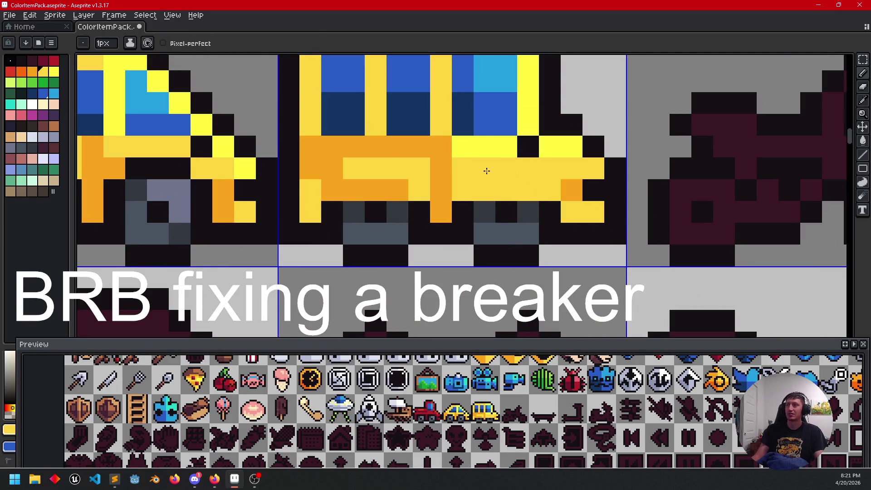
scroll(557, 226, "down", 1)
scroll(557, 226, "down", 1)
left_click(504, 218, "alt")
left_click(550, 219)
scroll(558, 232, "left", 2)
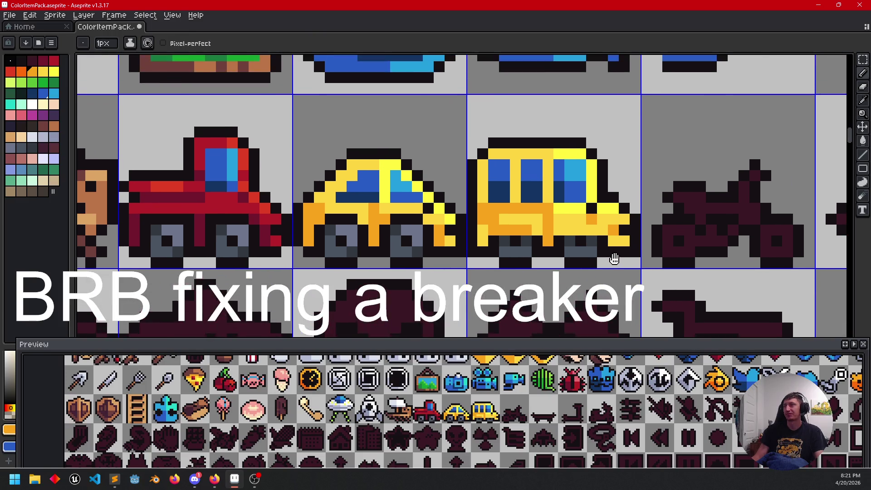
left_click(548, 191, "alt")
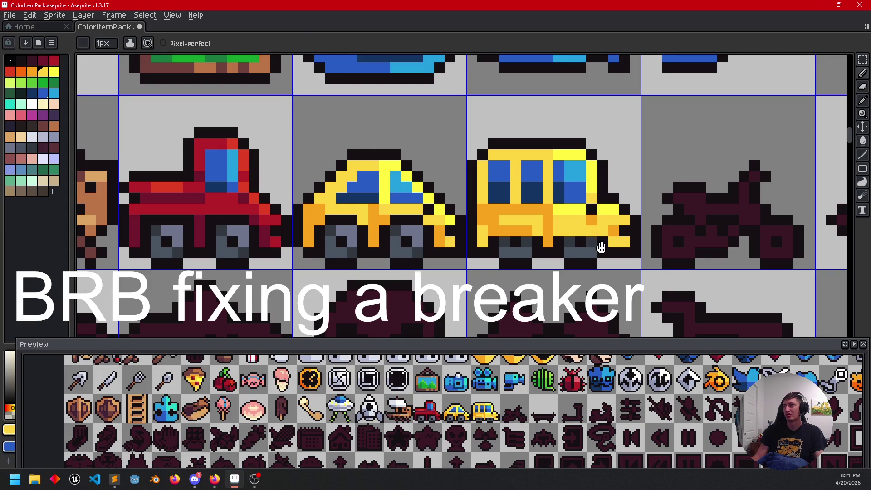
left_click_drag(602, 246, 631, 227)
left_click_drag(549, 245, 512, 255)
scroll(590, 268, "down", 2)
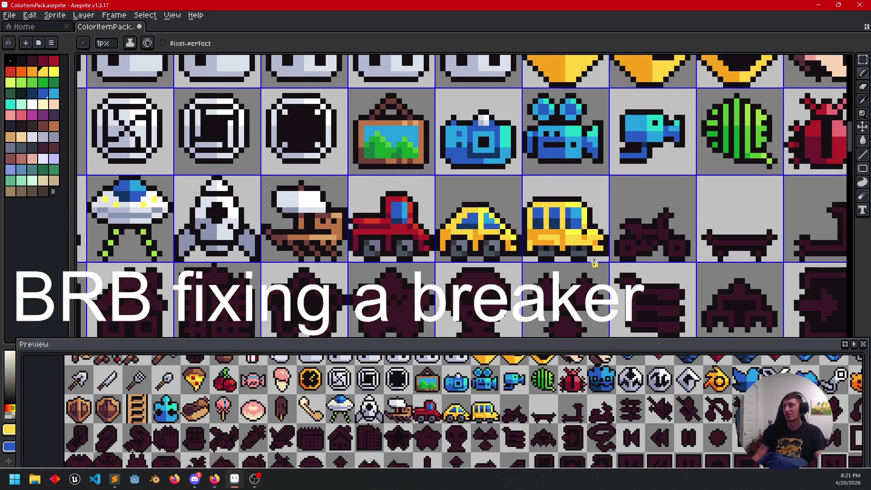
scroll(595, 264, "right", 2)
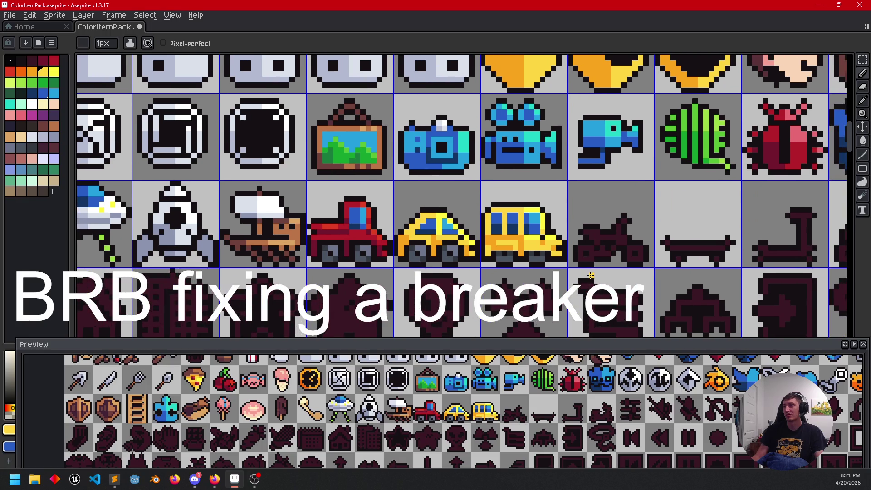
left_click_drag(571, 271, 554, 288)
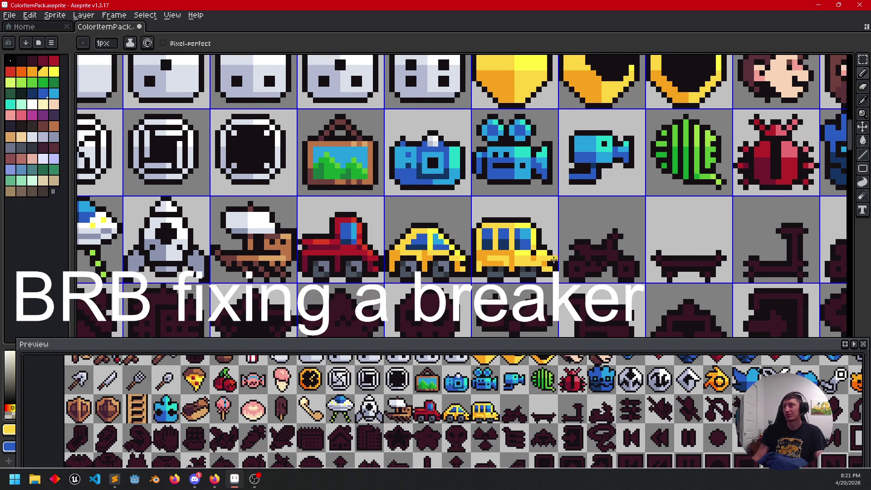
scroll(546, 258, "up", 3)
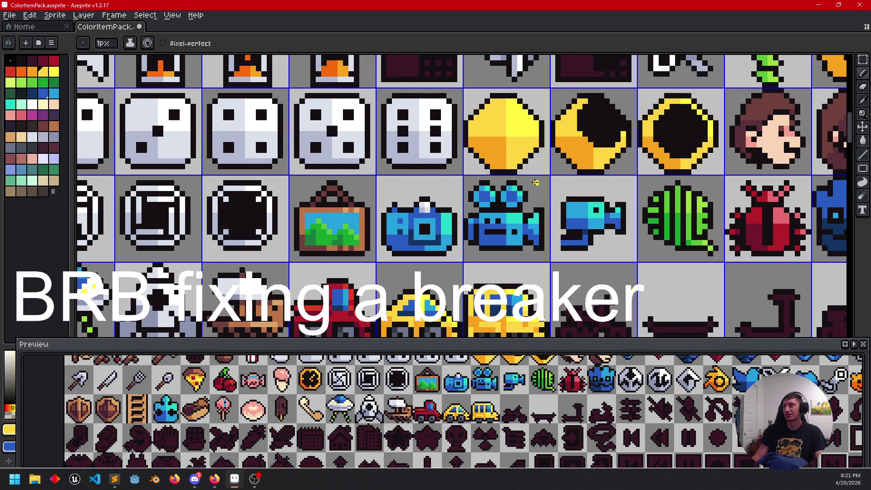
scroll(540, 170, "down", 3)
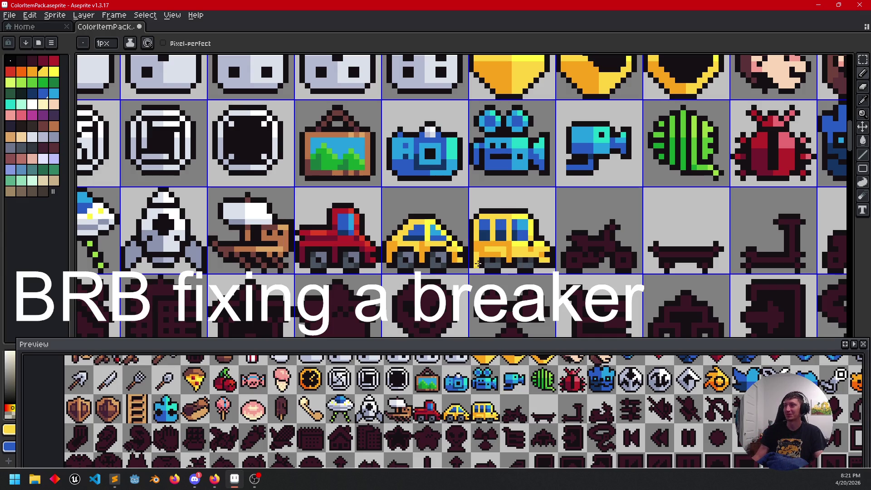
scroll(495, 261, "down", 2)
scroll(521, 241, "right", 2)
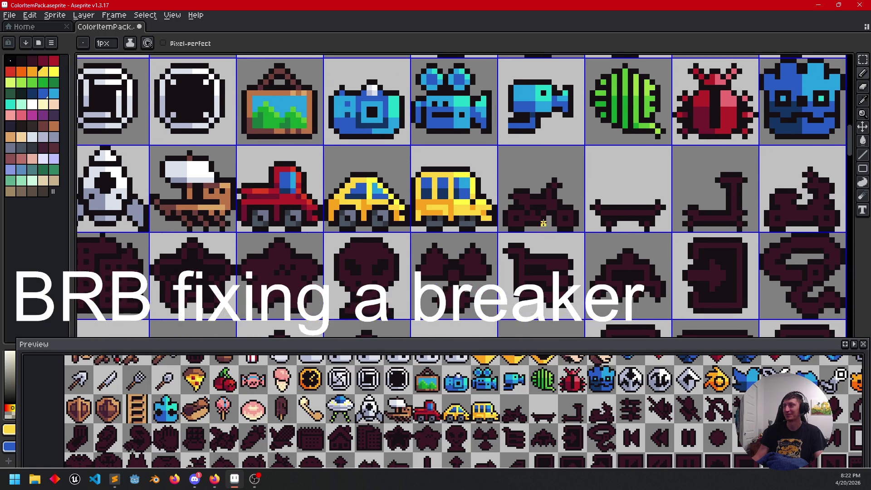
scroll(544, 225, "right", 1)
scroll(554, 231, "up", 2)
scroll(563, 240, "down", 1)
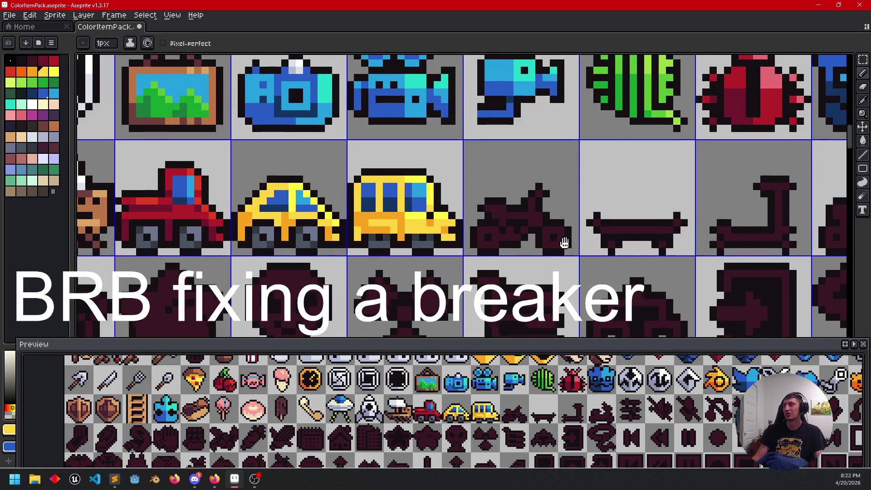
scroll(565, 245, "right", 1)
scroll(565, 245, "up", 1)
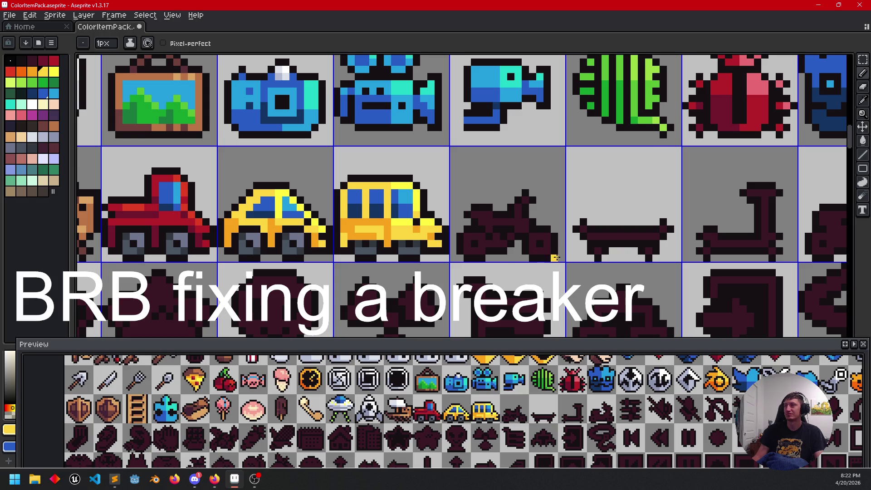
scroll(554, 254, "right", 1)
Step: Fill the motorcycle's frame with light blue sampled from a neighbouring sprite
key("i")
left_click(476, 78)
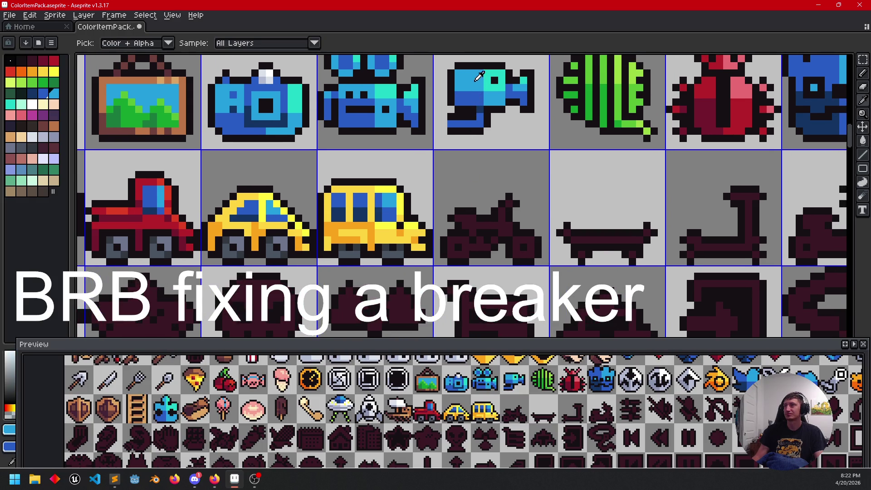
key("g")
left_click(494, 226)
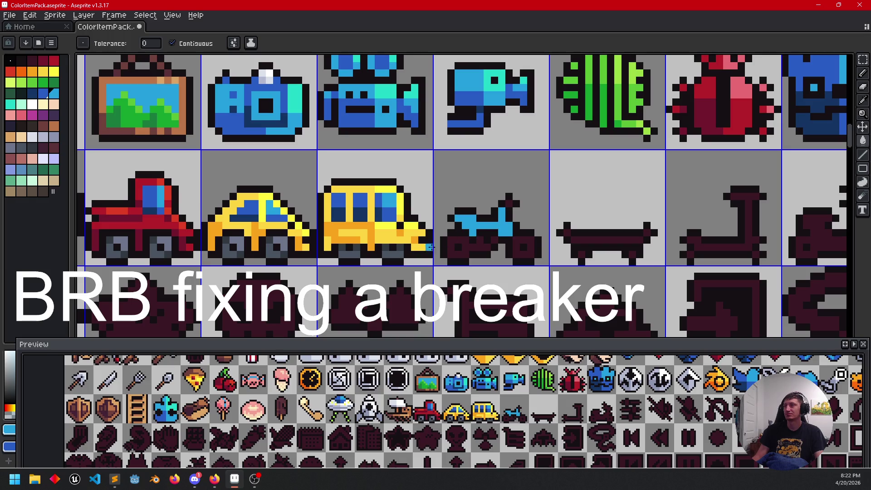
Step: Fill the motorcycle's back-wheel hub, back wheel and front wheel with the bus's grey
key("i")
left_click(404, 253)
right_click(406, 240)
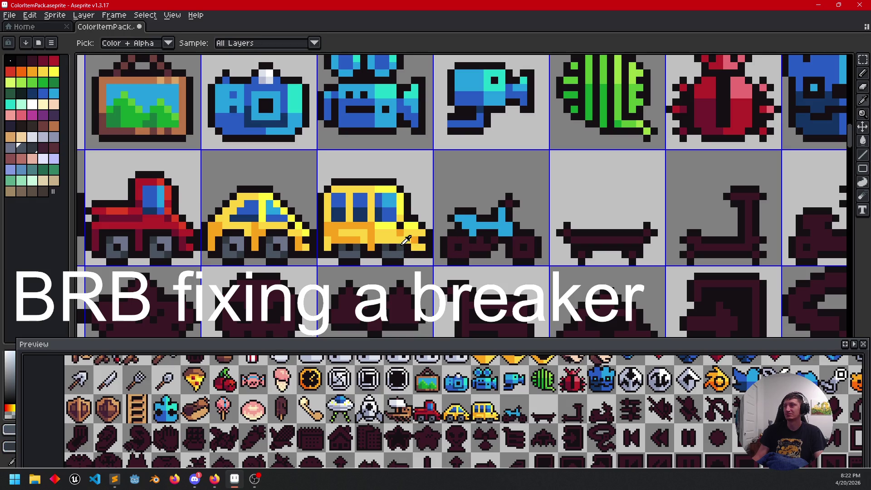
key("g")
scroll(526, 251, "up", 3)
left_click(526, 254)
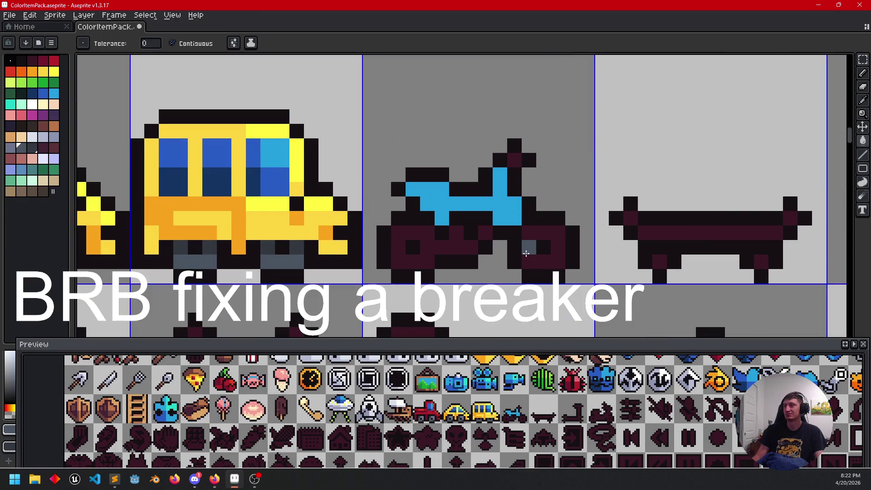
left_click(525, 257)
left_click(428, 248)
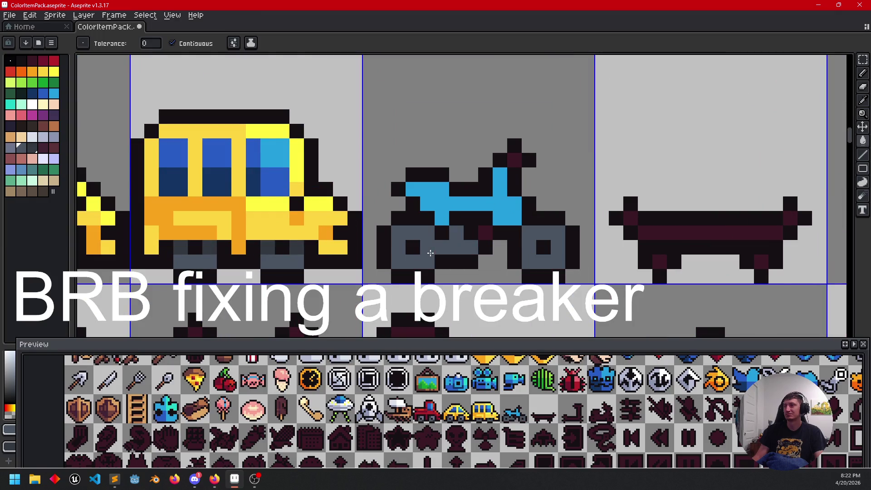
Step: Fix wheel pixels and lighten the upper pixels of the front and rear wheels
key("b")
left_click(427, 259)
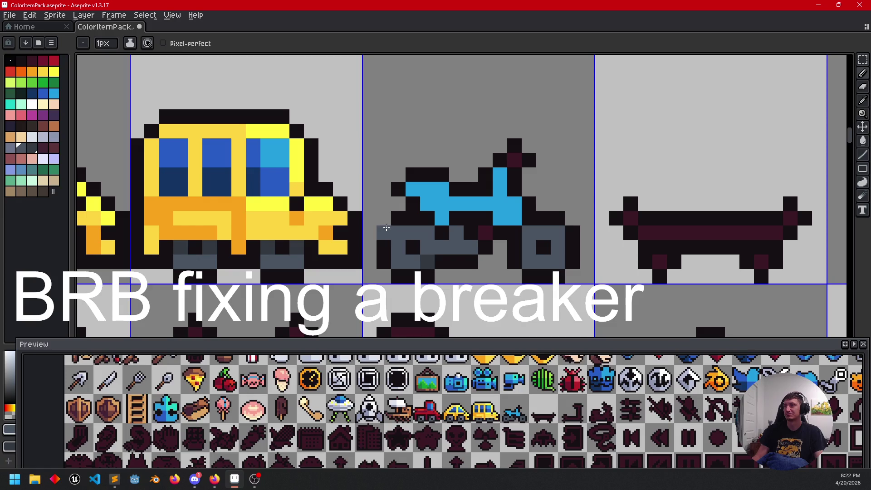
left_click(397, 229)
left_click_drag(467, 246, 506, 249)
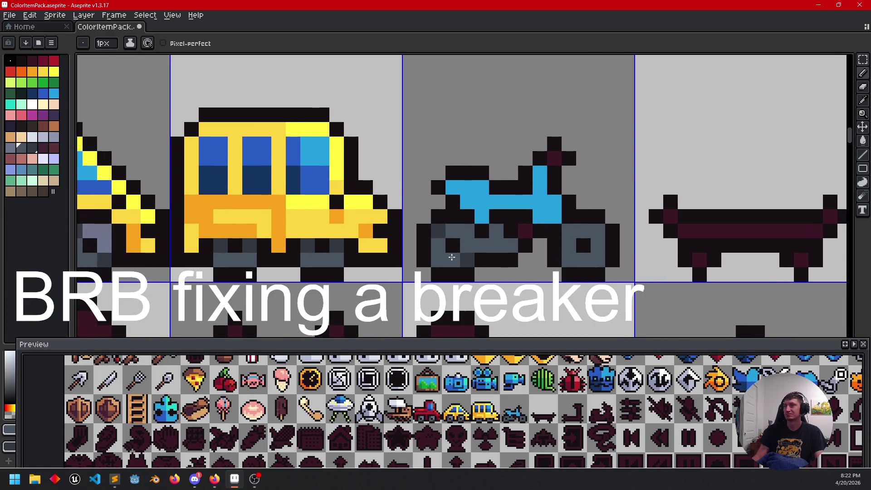
key("i")
key("b")
left_click_drag(453, 231, 467, 231)
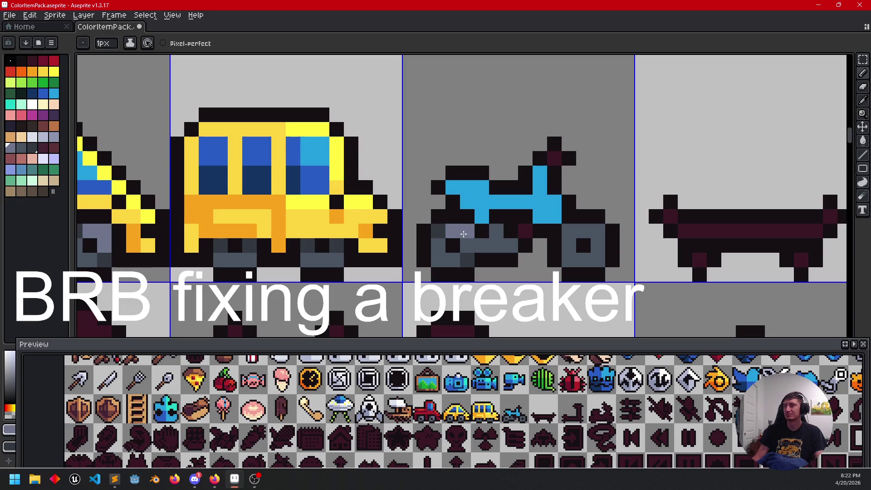
left_click(591, 231)
Step: Fill the motorcycle's blue body dark grey using a shade sampled from the wheel
key("i")
left_click(470, 253)
key("b")
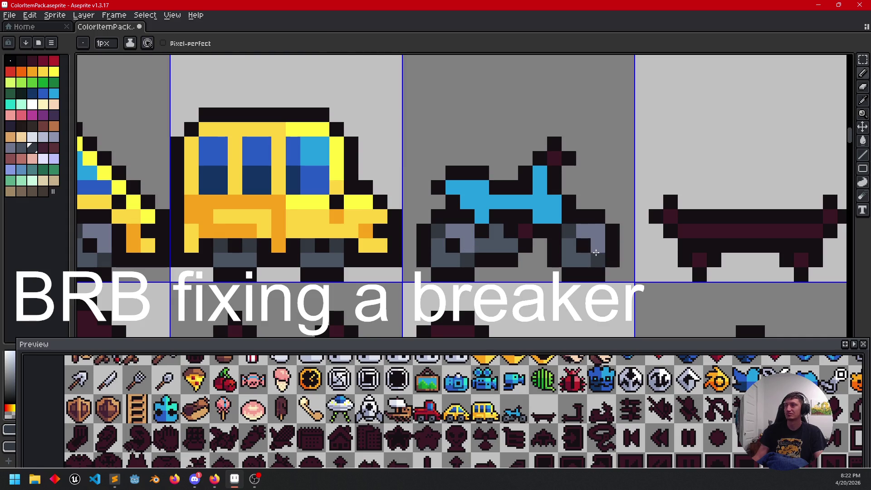
left_click_drag(465, 253, 482, 249)
left_click(542, 227)
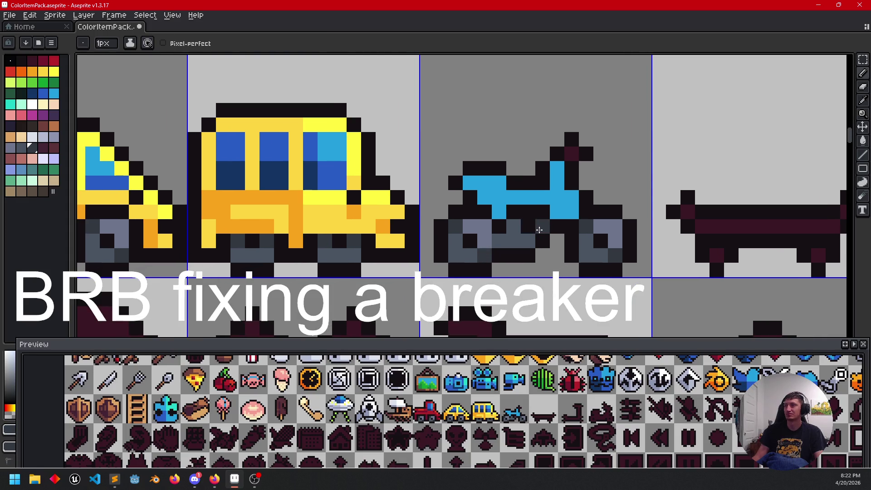
left_click_drag(570, 258, 565, 290)
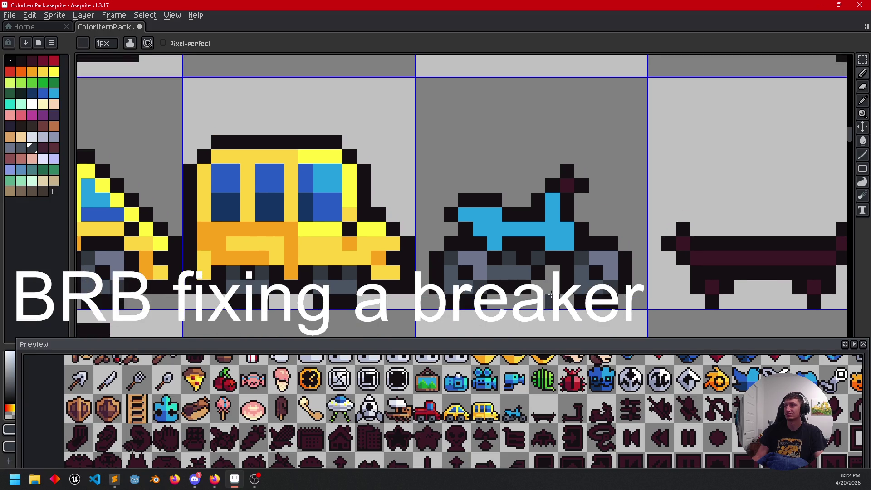
key("g")
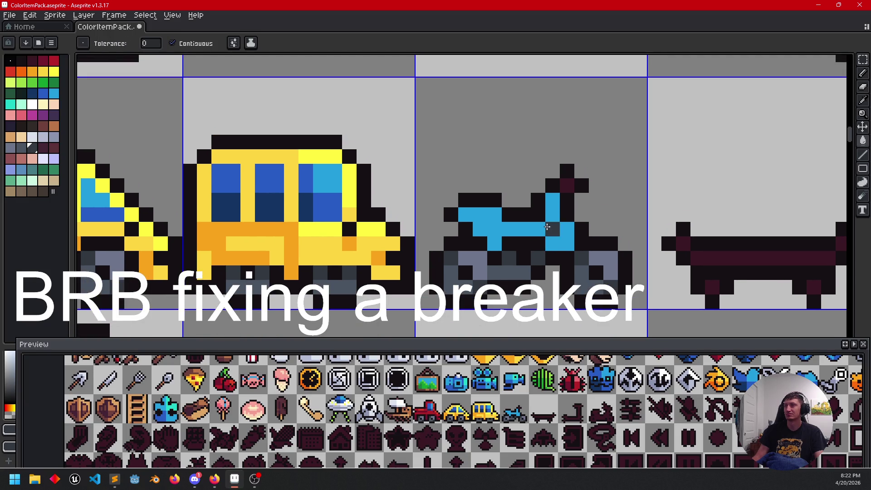
left_click(540, 228)
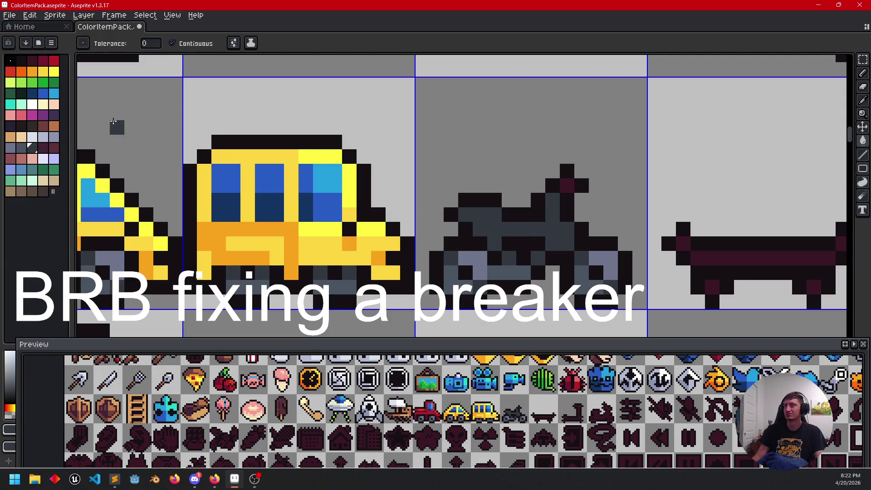
Step: Fill the body with palette red and pencil dark maroon shading across the frame
left_click(54, 61)
left_click(503, 228)
left_click(501, 227)
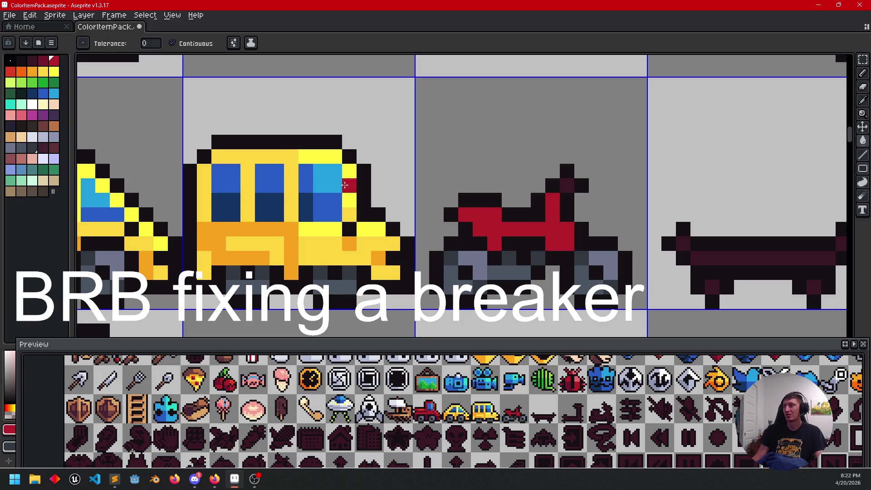
right_click(43, 61)
key("b")
left_click_drag(482, 227, 492, 228)
right_click(552, 201)
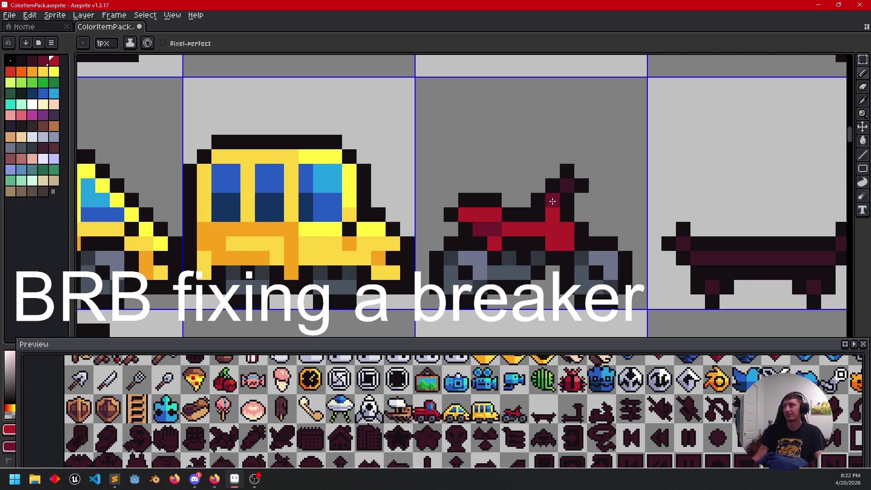
left_click(569, 193)
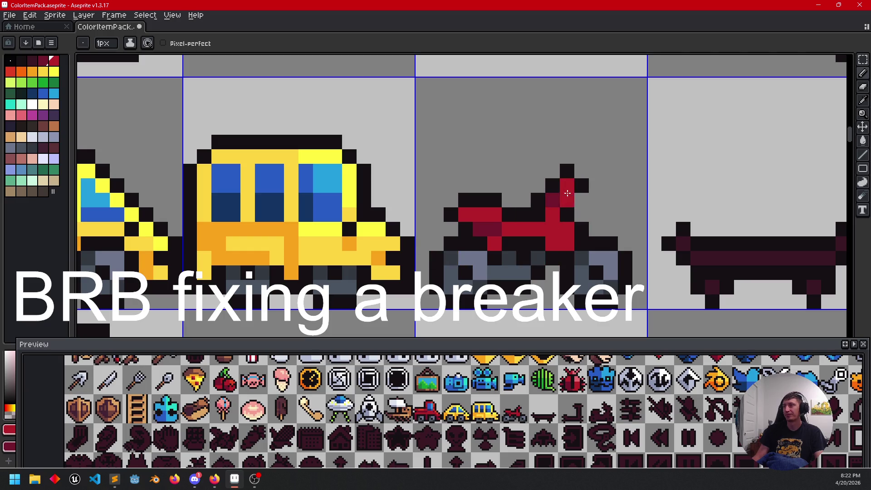
scroll(568, 190, "down", 2)
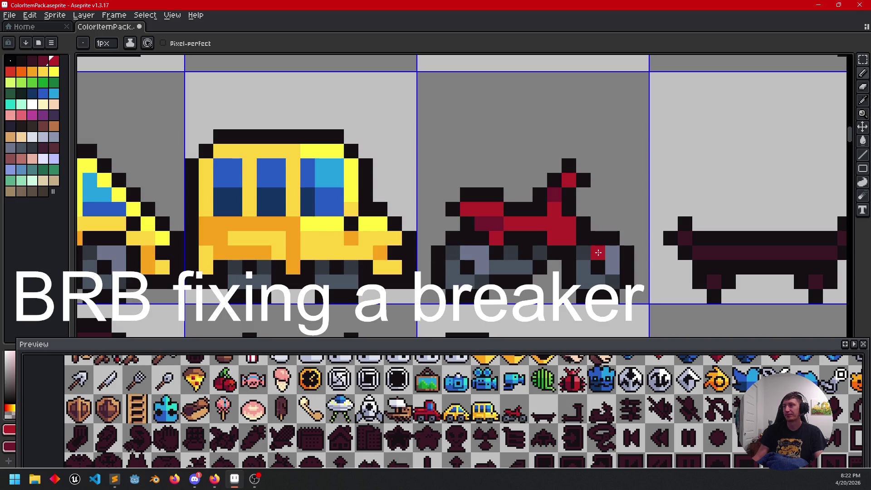
Step: Repaint one motorbike pixel dark maroon
scroll(536, 252, "down", 5)
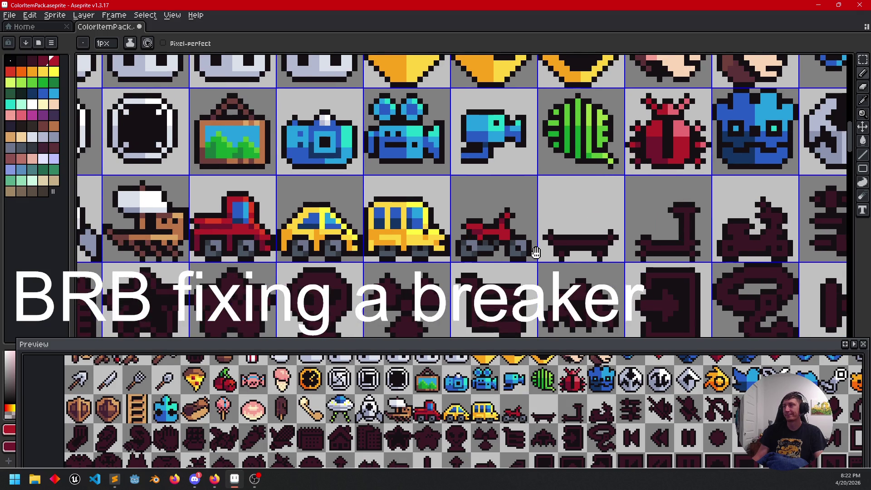
left_click_drag(535, 252, 541, 265)
scroll(503, 234, "up", 2)
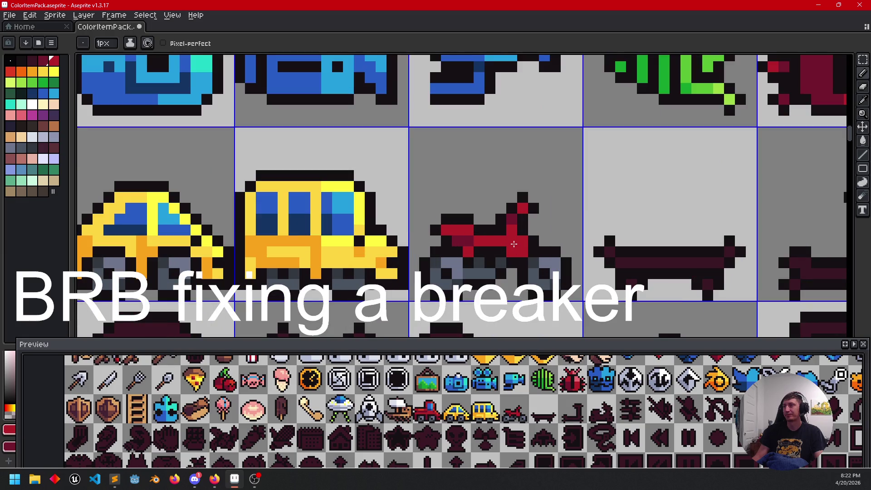
left_click(512, 230)
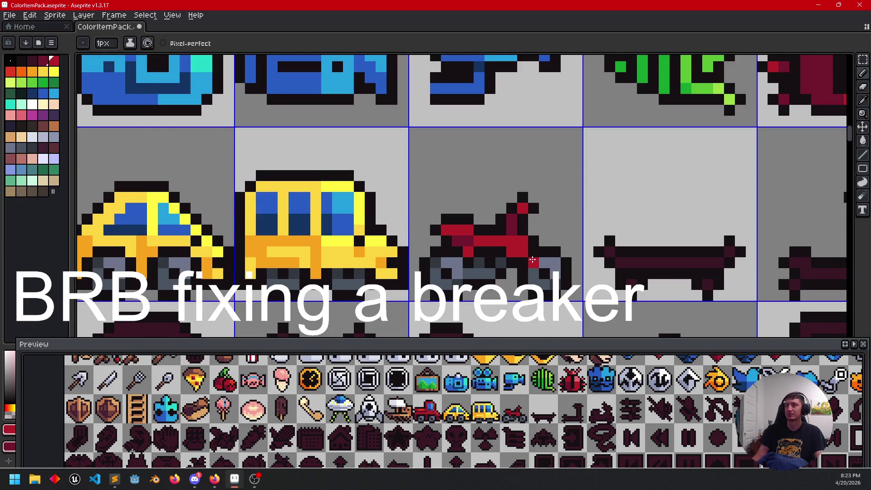
Step: Bring the vehicle row back into view and select white as the drawing colour
left_click_drag(572, 263, 568, 250)
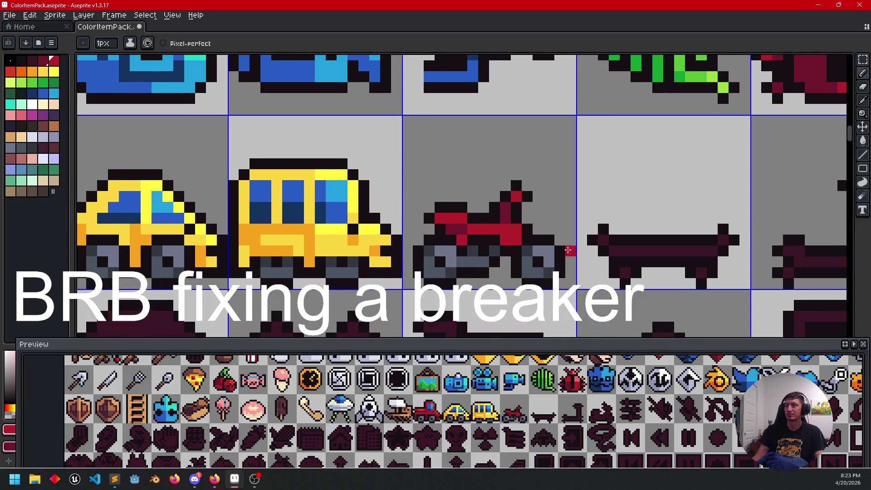
scroll(590, 264, "down", 2)
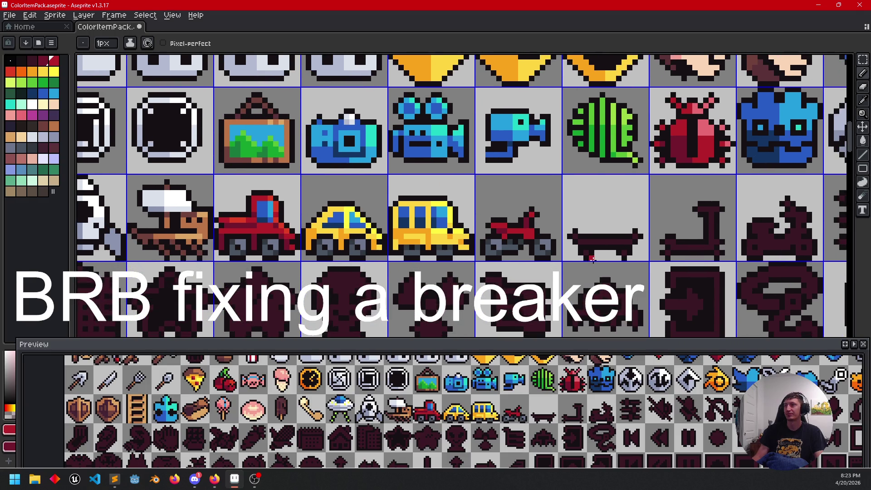
scroll(514, 264, "up", 2)
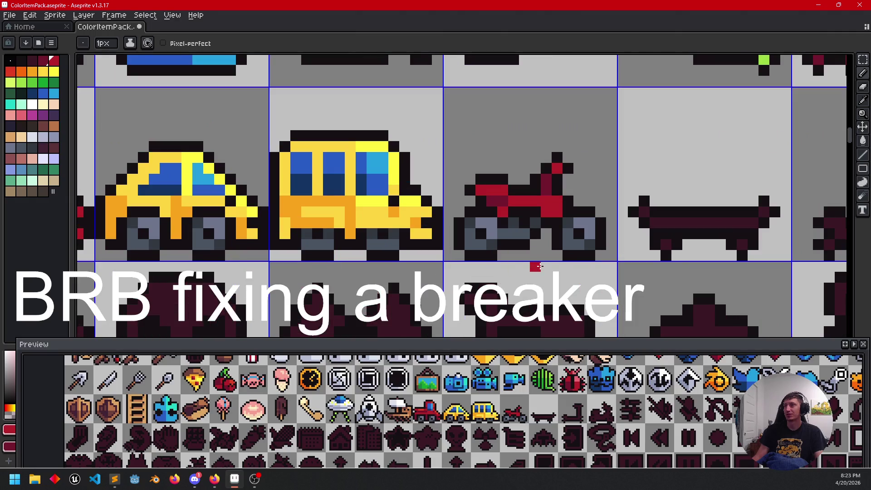
scroll(583, 263, "down", 2)
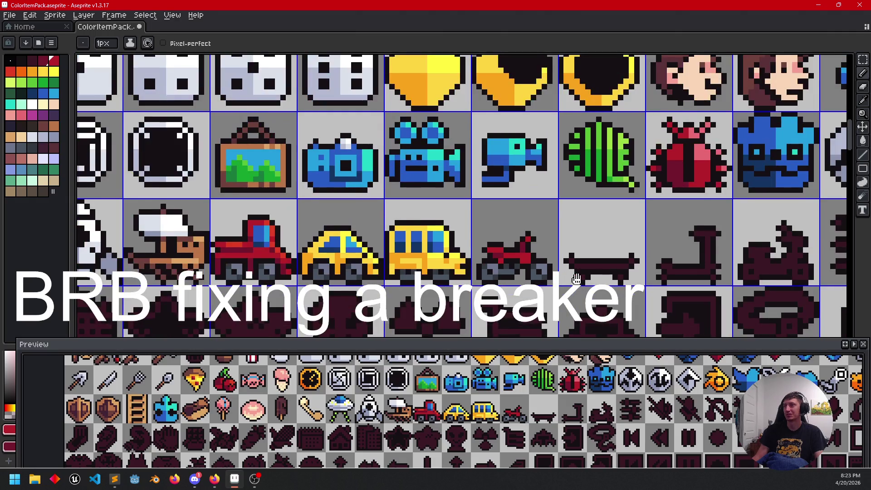
scroll(576, 263, "down", 1)
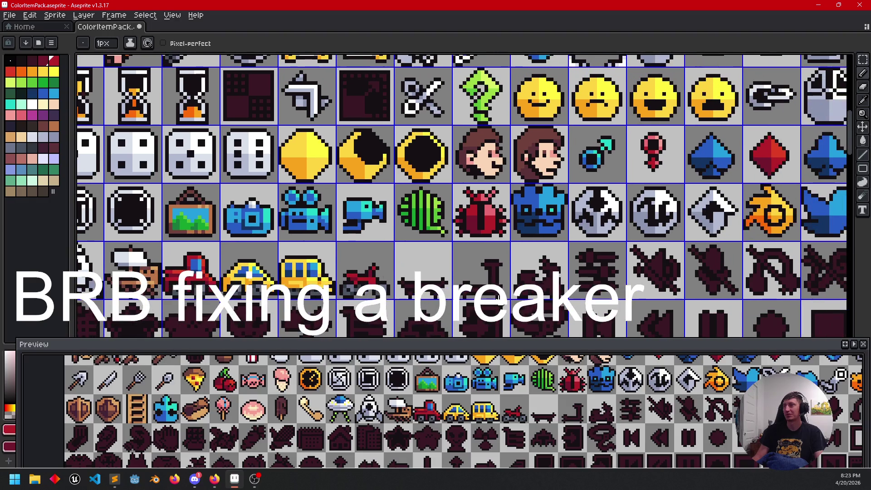
left_click_drag(497, 301, 572, 249)
scroll(576, 249, "up", 2)
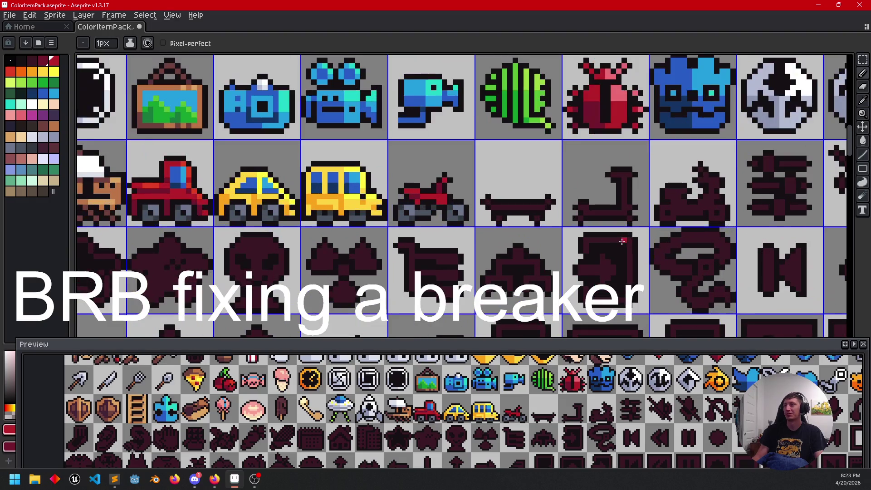
scroll(516, 274, "up", 1)
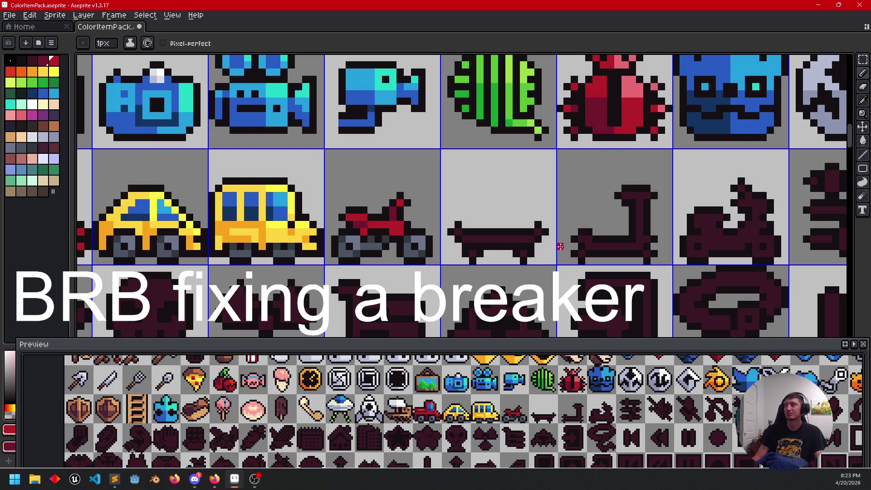
left_click(32, 104)
Step: Save the ColorItemPack sprite sheet with Ctrl+S
scroll(558, 206, "down", 2)
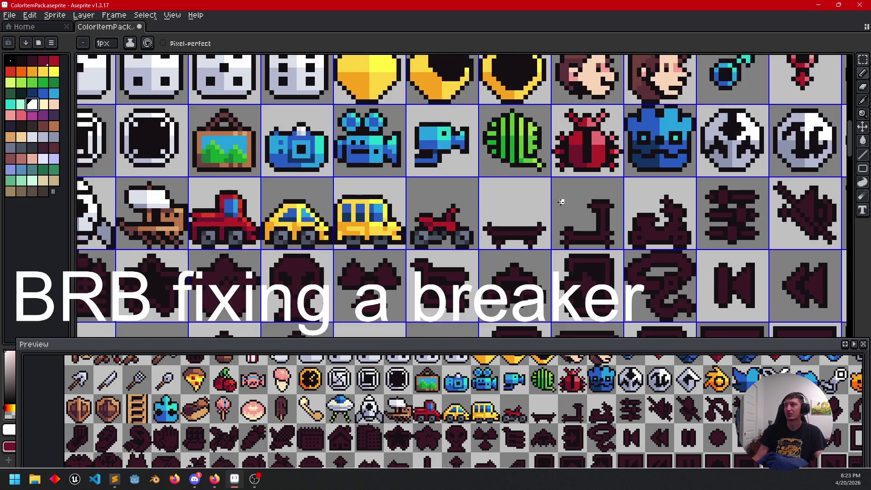
scroll(557, 207, "down", 2)
scroll(582, 154, "up", 3)
scroll(582, 154, "right", 5)
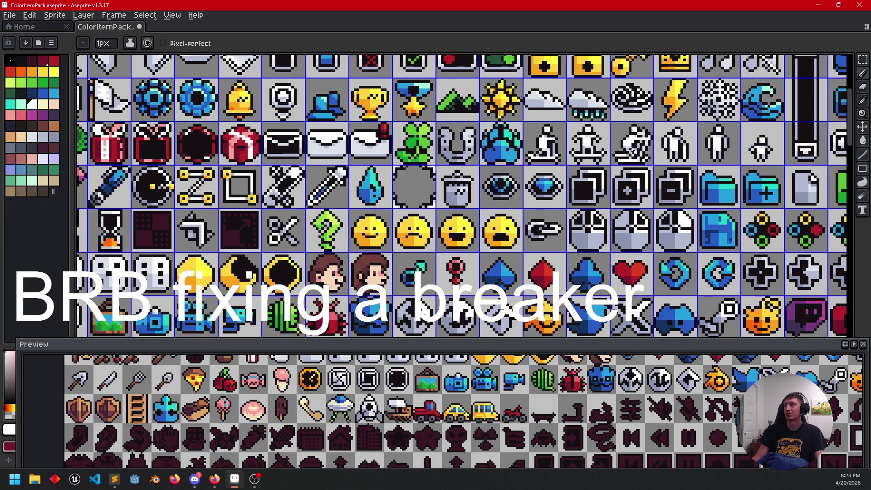
scroll(645, 148, "up", 2)
scroll(485, 254, "up", 2)
scroll(484, 254, "down", 2)
scroll(485, 254, "left", 2)
key("ctrl+s")
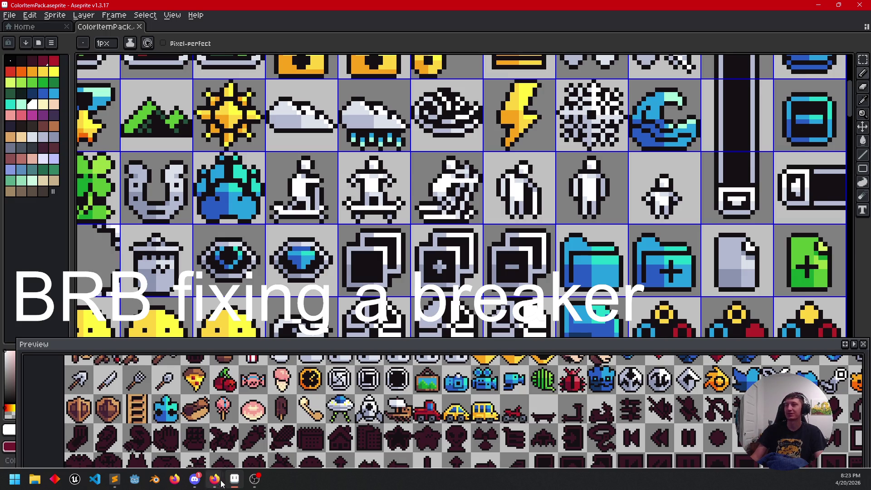
Step: Briefly switch apps, return to the bench and scooter icons, and sample the motorbike's red
left_click(255, 479)
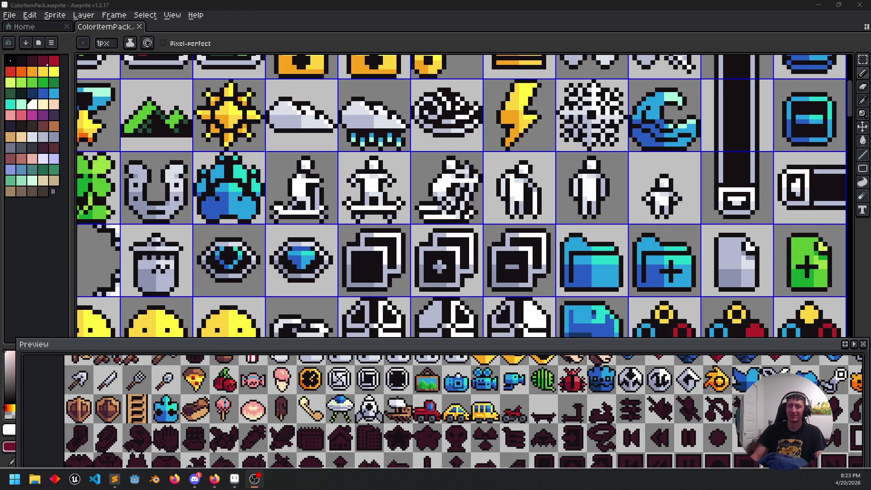
left_click_drag(360, 247, 372, 234)
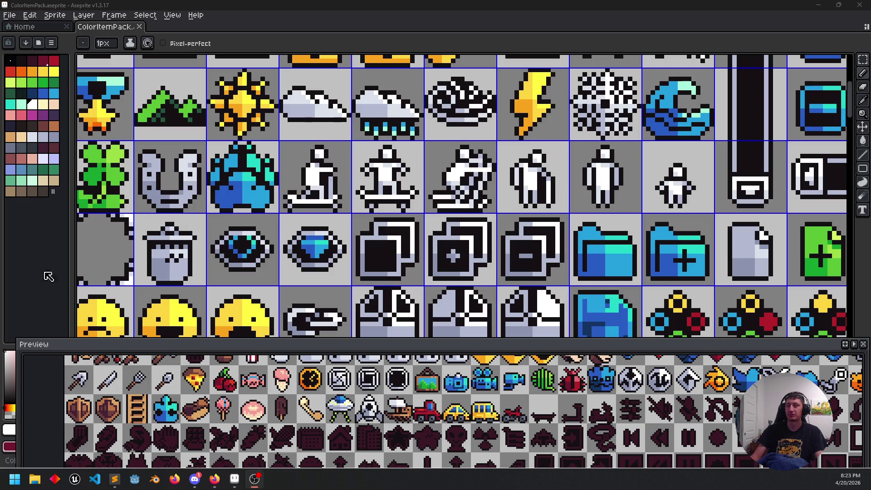
left_click_drag(437, 219, 460, 208)
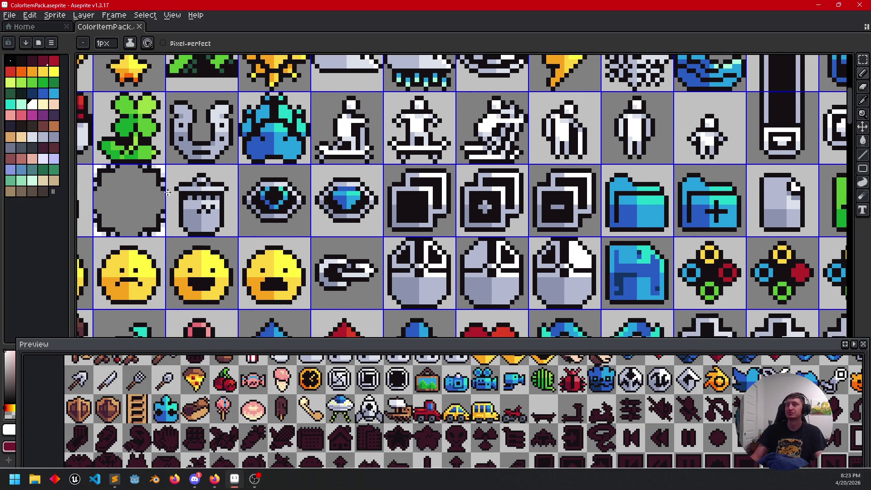
mouse_move(276, 263)
left_mouse_down()
mouse_move(211, 205)
mouse_move(195, 204)
left_mouse_up()
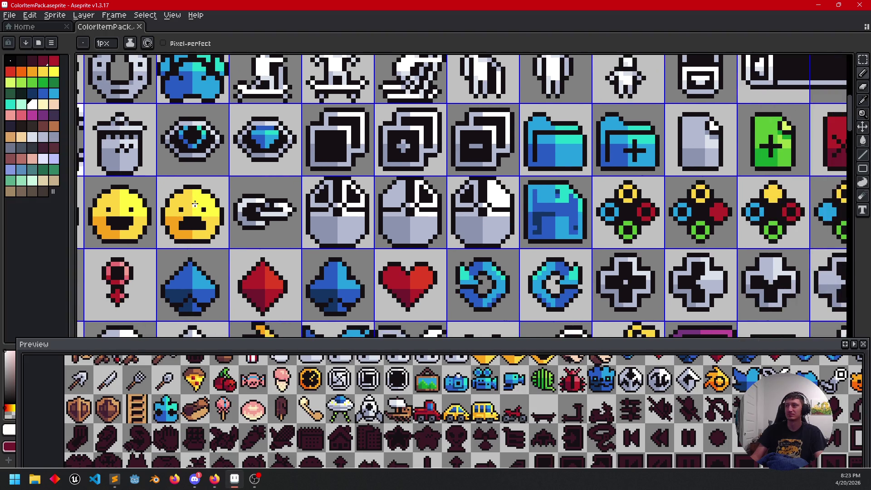
scroll(412, 255, "down", 5)
scroll(510, 240, "up", 3)
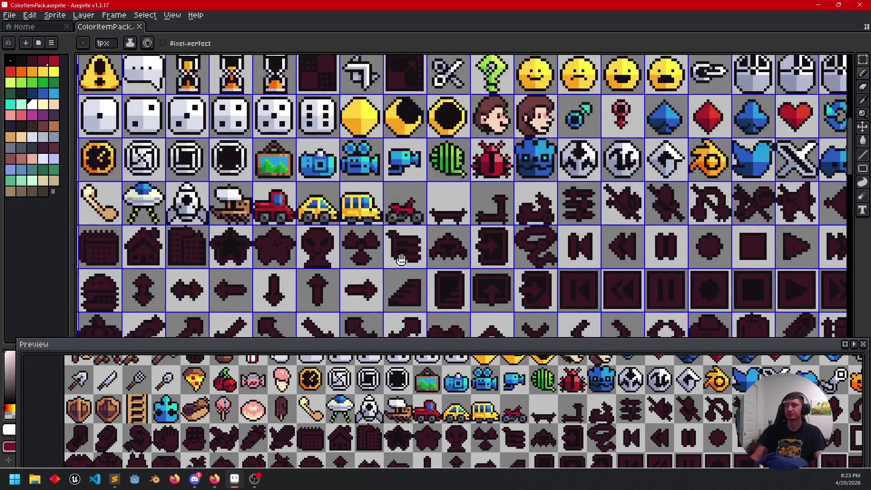
scroll(510, 241, "up", 3)
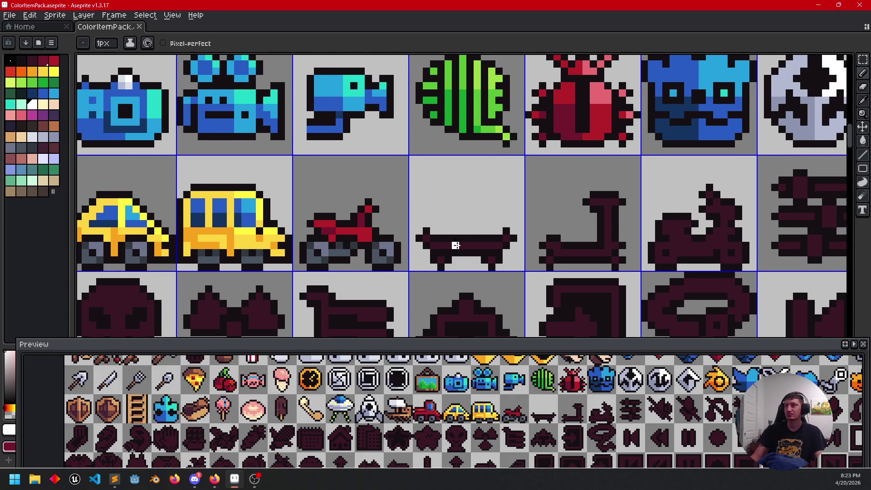
left_click_drag(484, 246, 412, 253)
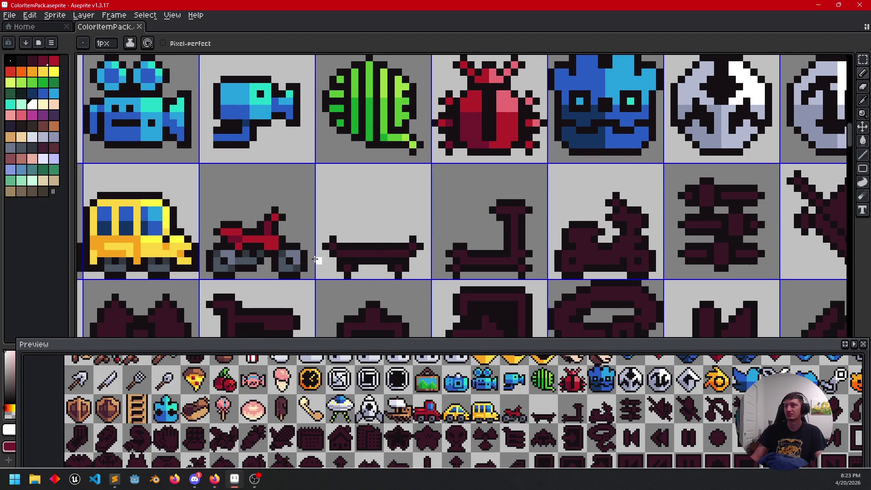
left_click(277, 237, "alt")
Step: Flood-fill the moped silhouette with the motorbike's red using the Paint Bucket
key("g")
left_click(608, 259)
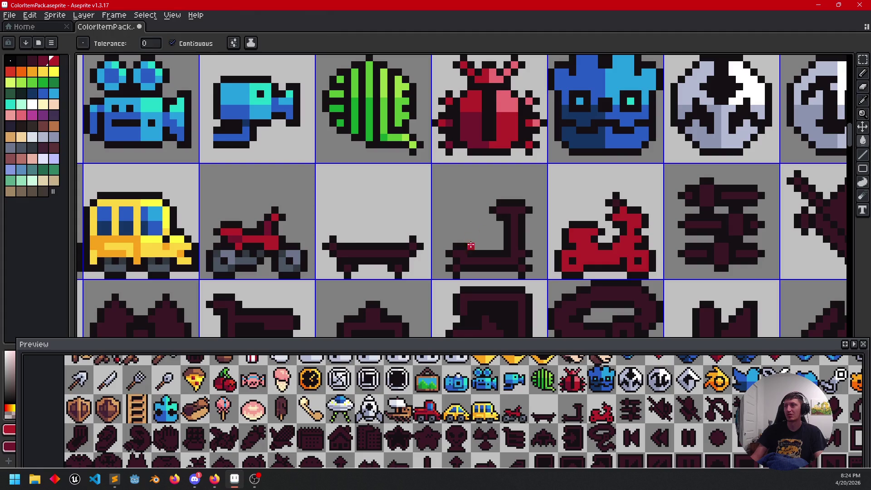
left_click_drag(462, 260, 526, 246)
mouse_move(450, 246)
left_mouse_down()
mouse_move(449, 260)
mouse_move(496, 251)
left_mouse_up()
scroll(448, 261, "down", 2)
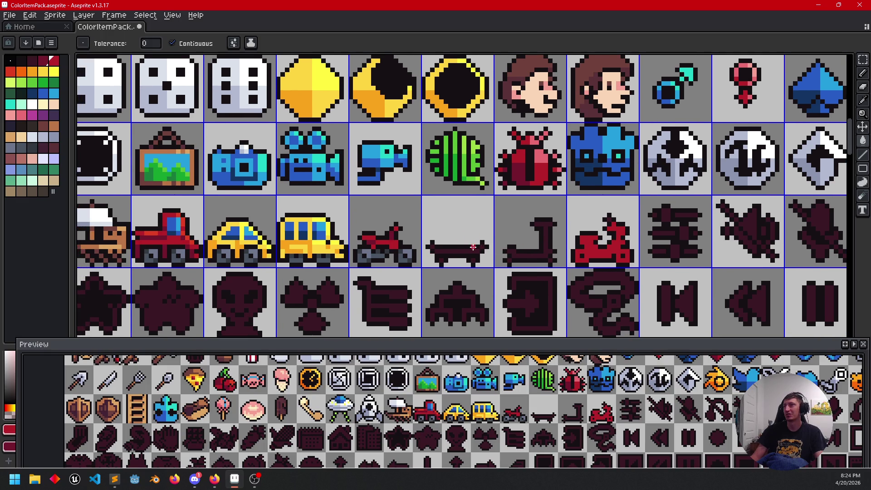
left_click_drag(441, 243, 580, 232)
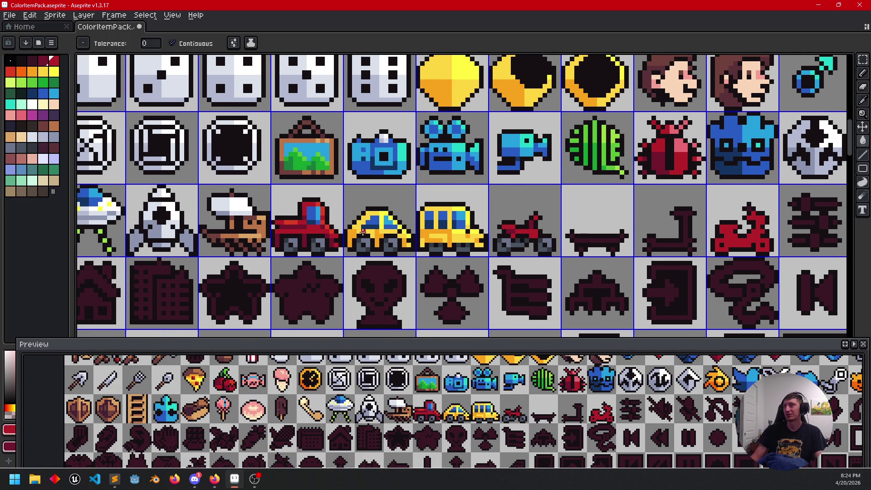
scroll(433, 227, "up", 3)
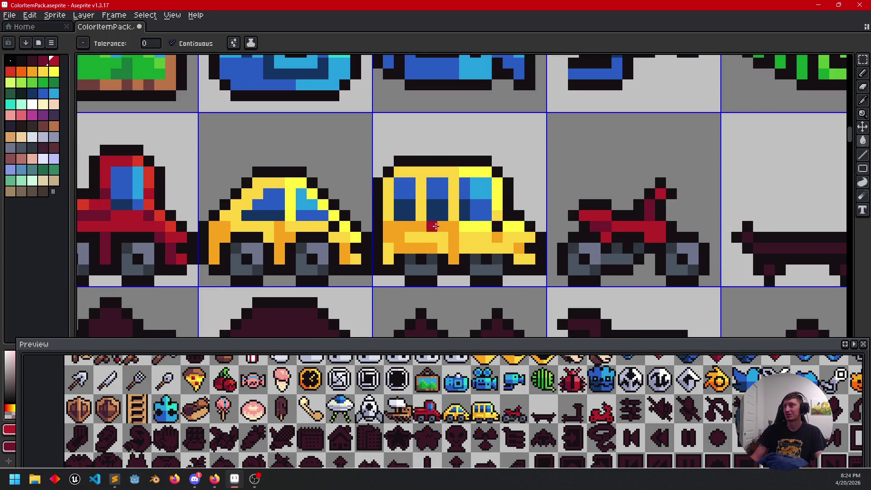
scroll(649, 227, "down", 2)
mouse_move(650, 226)
left_mouse_down()
mouse_move(352, 235)
mouse_move(459, 230)
left_mouse_up()
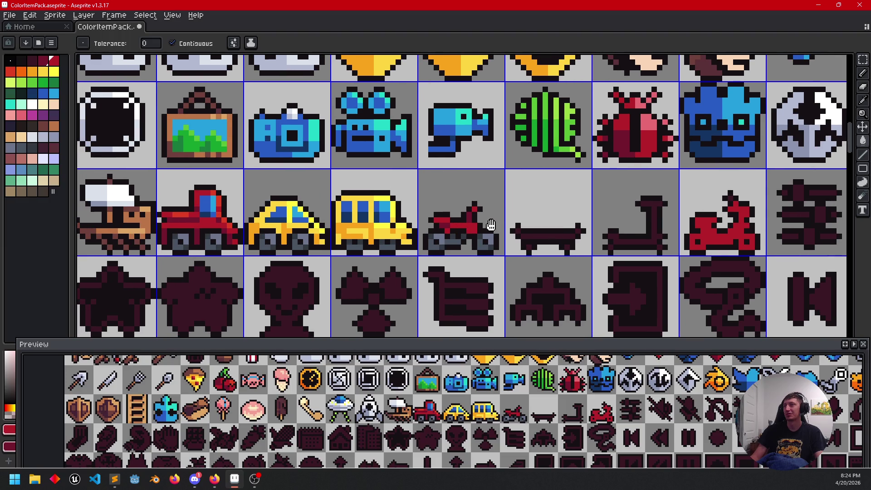
Step: Pan and zoom across the sheet to the kick scooter, keeping the Paint Bucket active
scroll(491, 225, "right", 2)
scroll(528, 242, "up", 2)
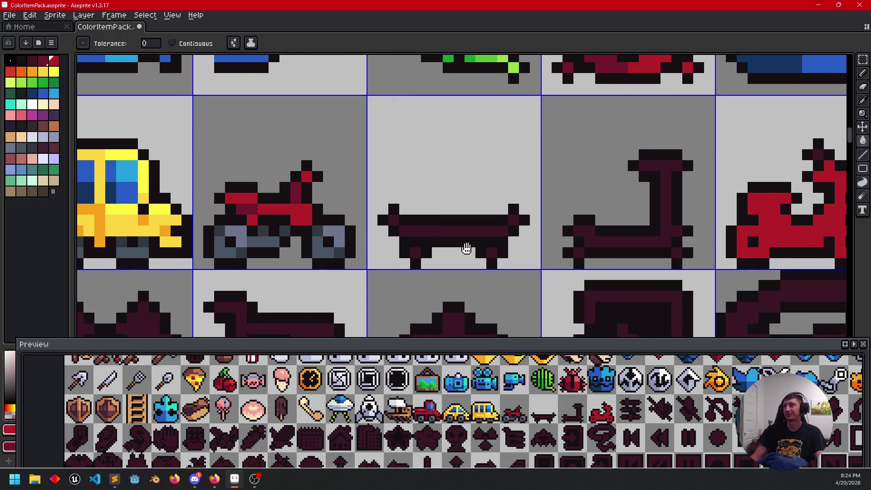
scroll(469, 247, "right", 1)
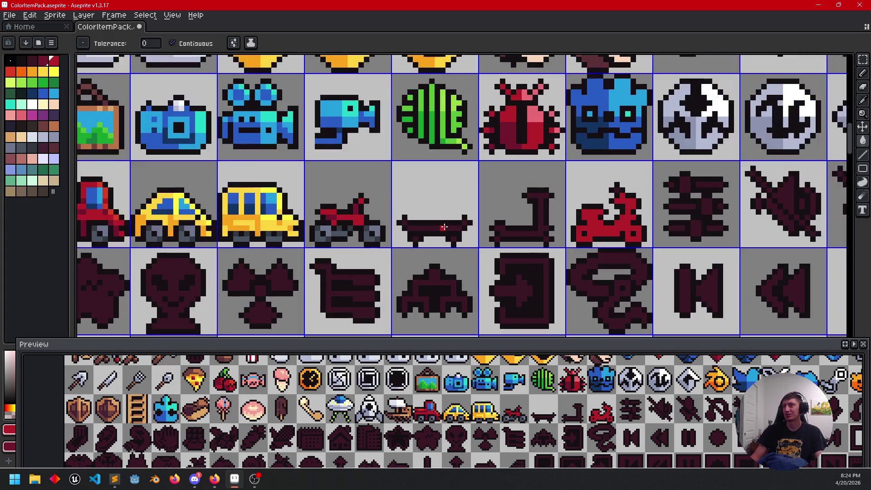
scroll(429, 233, "down", 1)
mouse_move(457, 241)
left_mouse_down()
mouse_move(436, 274)
mouse_move(463, 236)
left_mouse_up()
scroll(361, 224, "up", 1)
key("i")
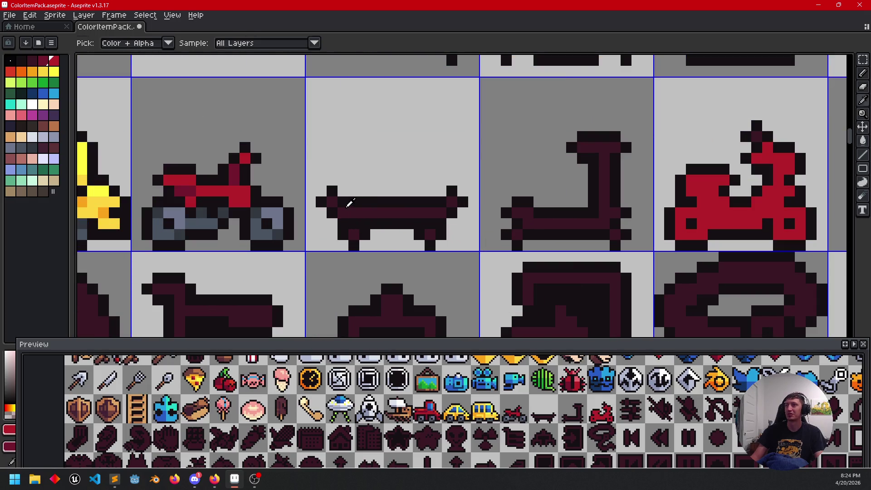
key("alt")
key("g")
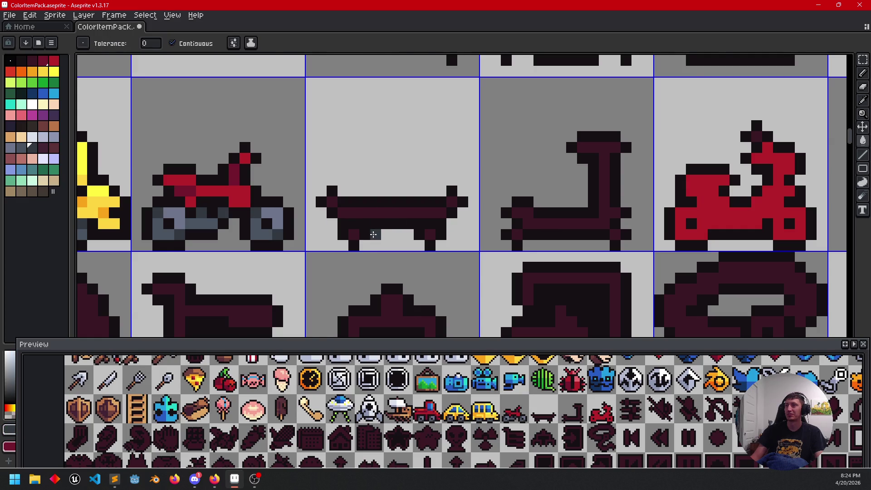
scroll(383, 237, "down", 2)
mouse_move(499, 211)
left_mouse_down()
mouse_move(458, 257)
mouse_move(391, 288)
left_mouse_up()
scroll(395, 282, "down", 2)
mouse_move(523, 166)
left_mouse_down()
mouse_move(408, 239)
mouse_move(480, 189)
left_mouse_up()
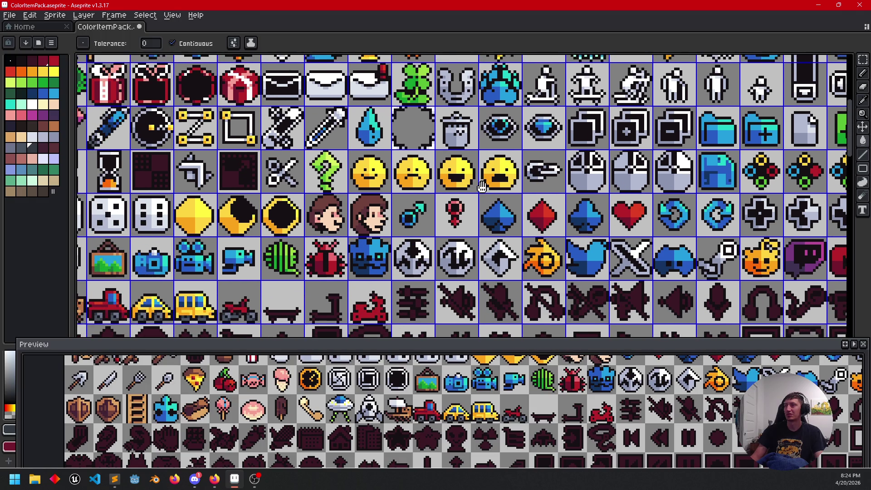
left_click_drag(328, 310, 414, 216)
scroll(414, 215, "up", 1)
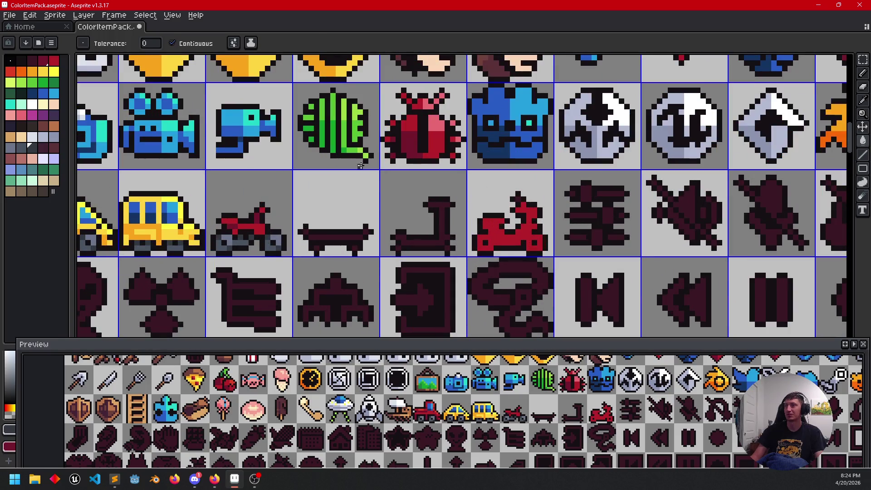
Step: Flood-fill the kick scooter's body with green
key("i")
key("g")
scroll(421, 254, "up", 1)
left_click(422, 220)
Step: Sample the scooter's light green and pencil highlight pixels onto it
scroll(452, 228, "up", 5)
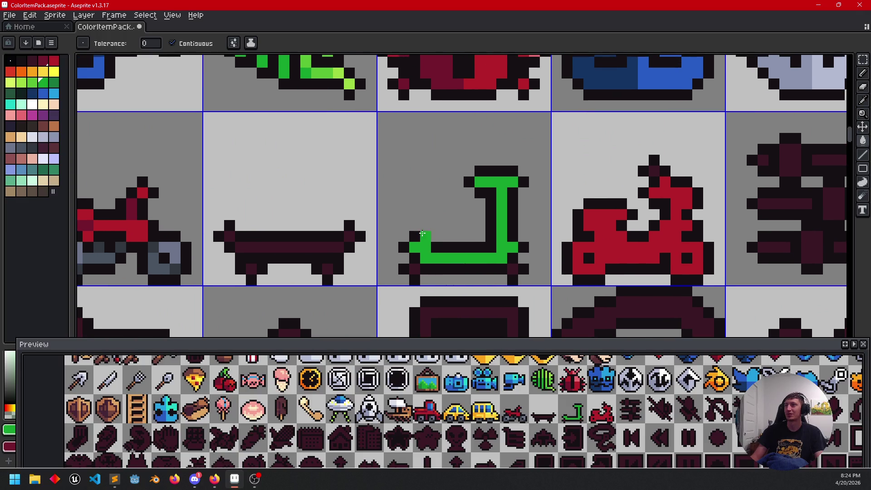
scroll(374, 235, "down", 1)
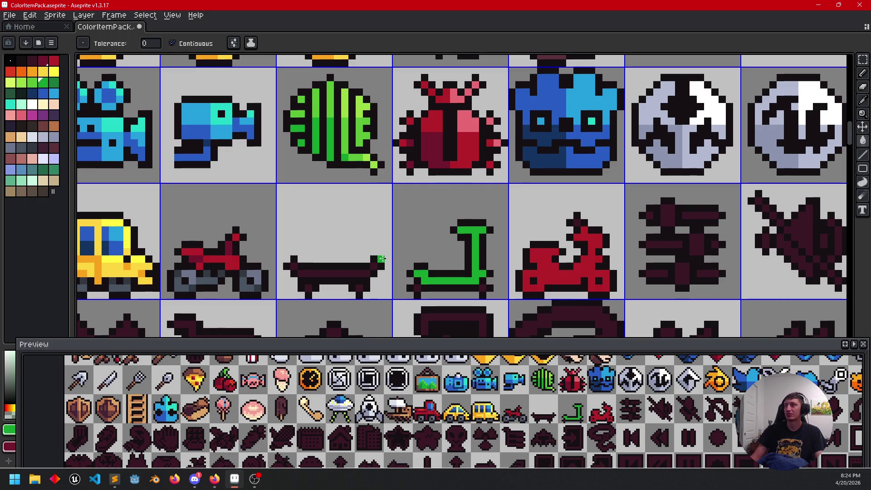
key("i")
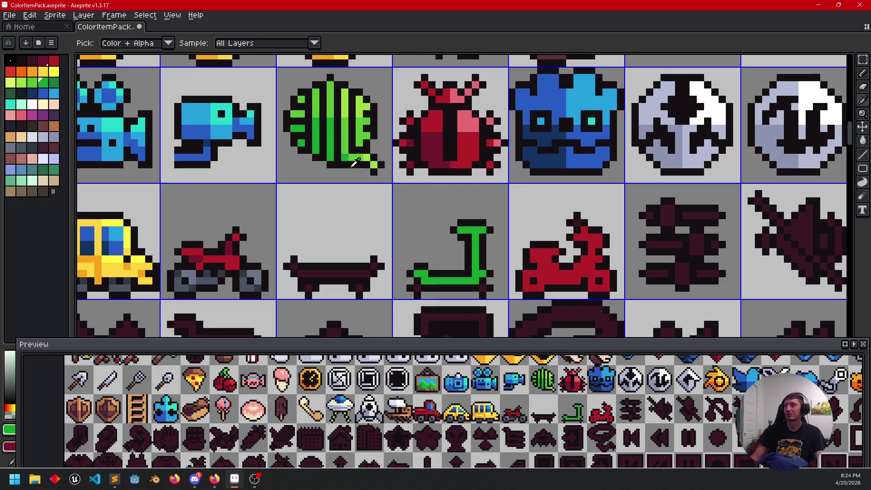
key("b")
left_click(351, 110, "alt")
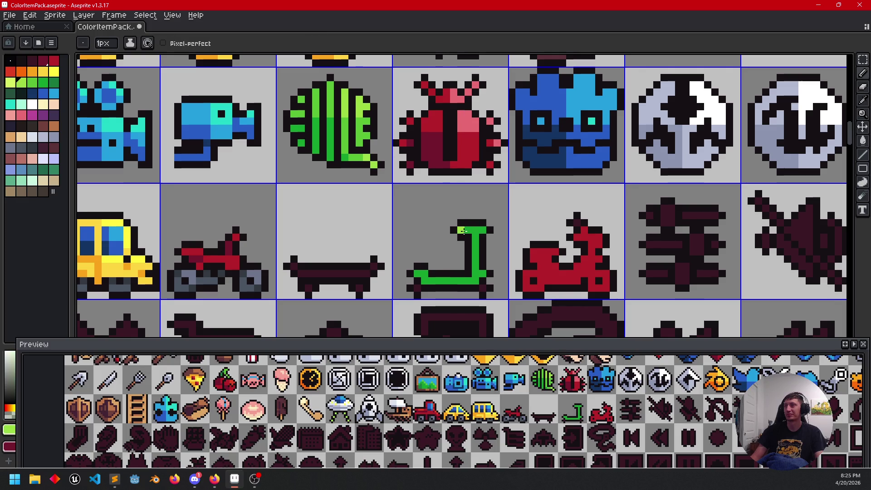
left_click(358, 130, "alt")
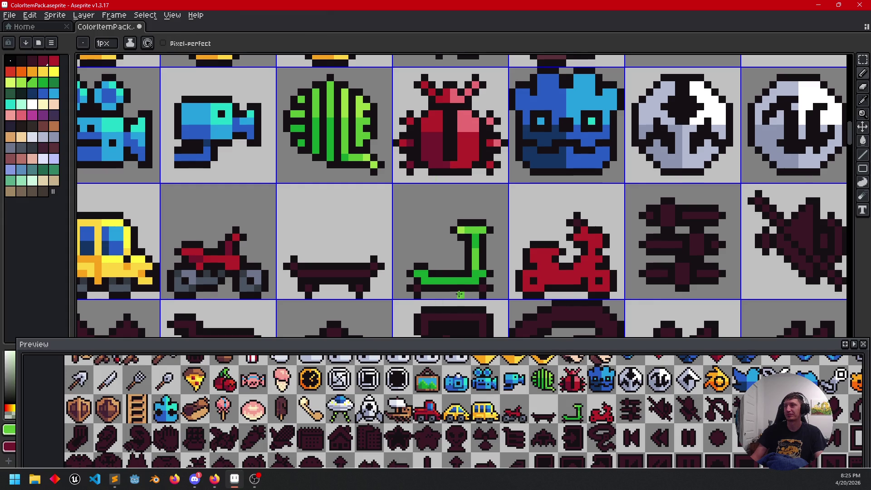
scroll(454, 273, "down", 2)
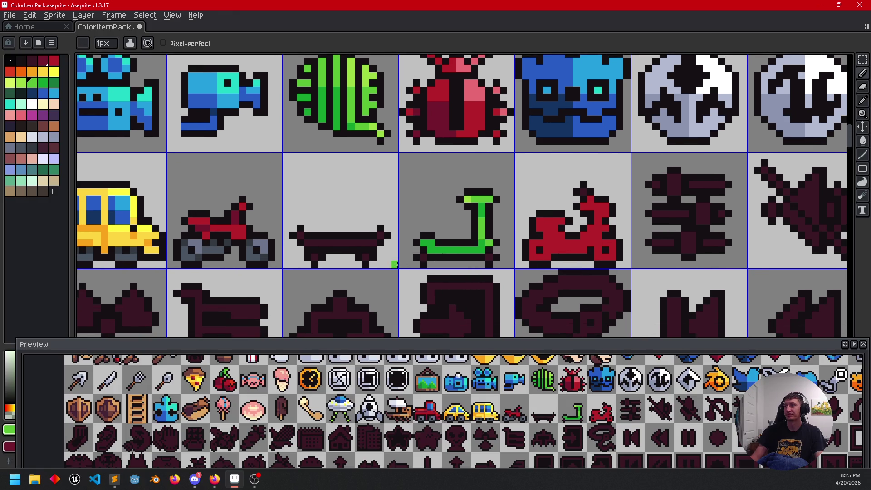
scroll(471, 213, "up", 3)
left_click(467, 189, "alt")
left_click(502, 277)
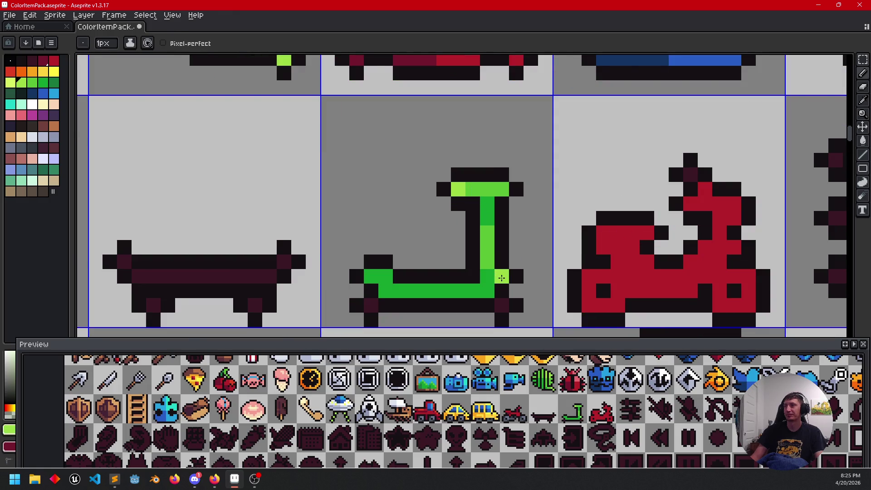
Step: Lighten the base pixels under the scooter's stem and along its bottom-left deck
left_click(482, 188, "alt")
left_click(487, 290)
left_click_drag(408, 299, 444, 262)
left_click(435, 254)
left_click(418, 240)
left_click(406, 239)
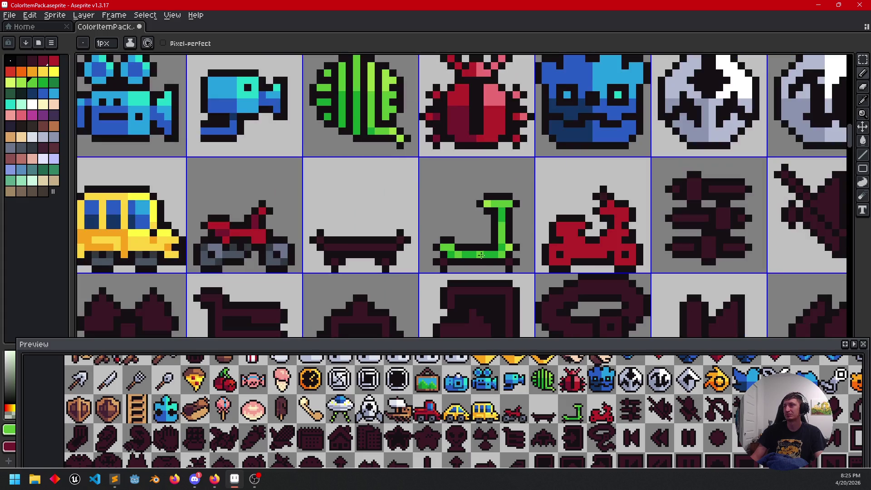
scroll(487, 252, "down", 4)
left_click_drag(486, 252, 486, 234)
scroll(467, 227, "up", 2)
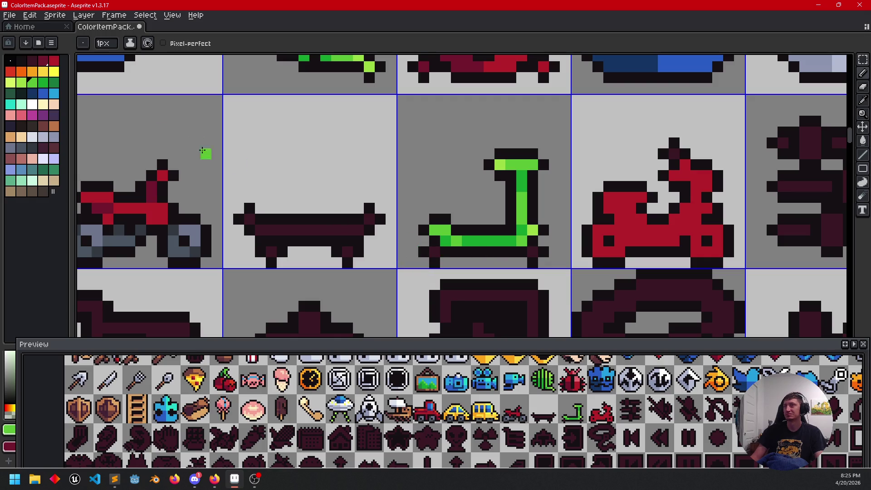
Step: Paint a white wheel at the green scooter's bottom-left
left_click(34, 104)
left_click(434, 252)
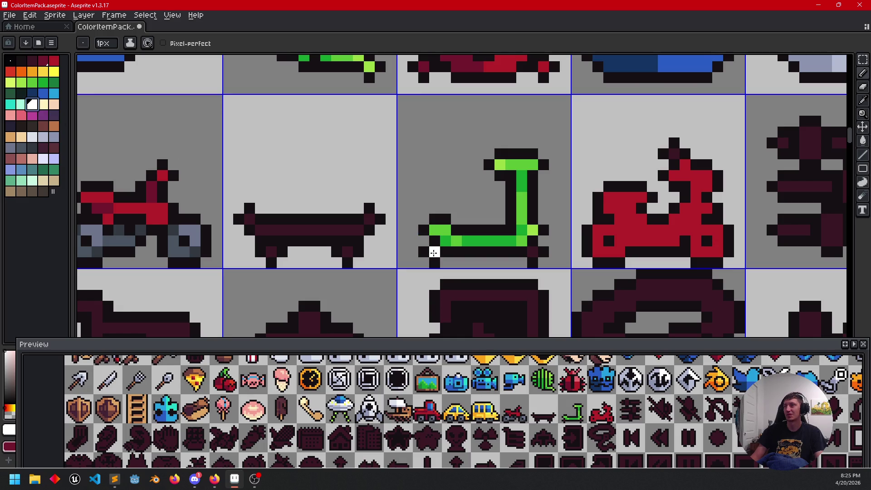
scroll(532, 253, "down", 4)
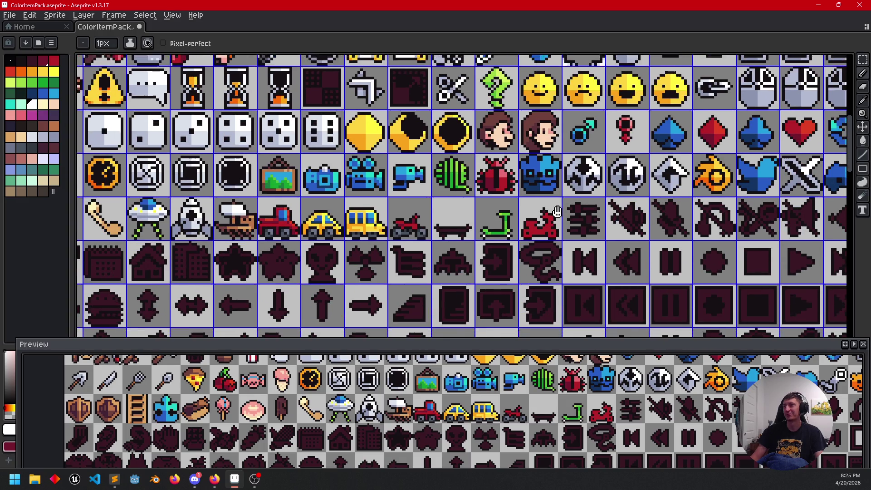
mouse_move(556, 211)
left_mouse_down()
mouse_move(550, 205)
mouse_move(533, 239)
left_mouse_up()
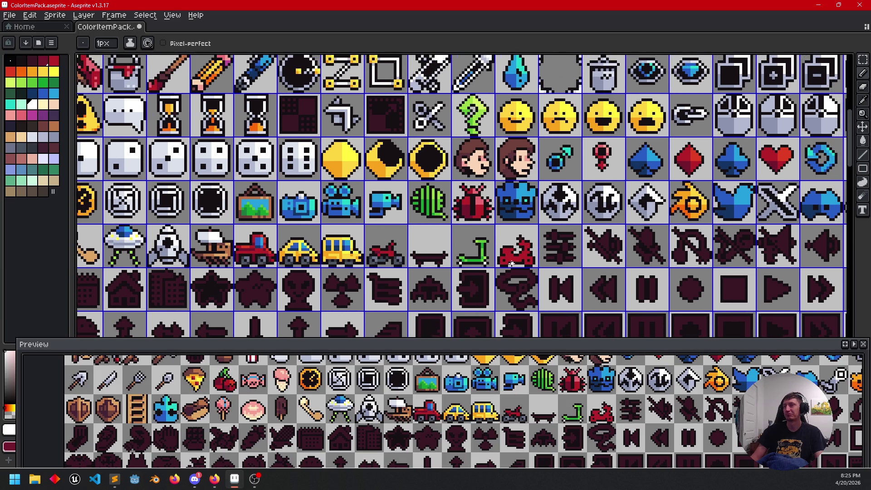
scroll(448, 268, "up", 2)
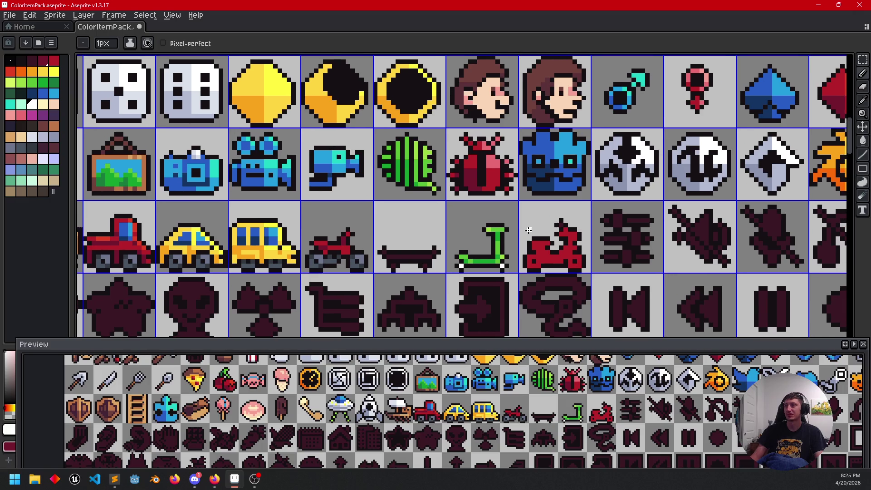
Step: Pan over to the skateboard and choose tan for its deck
mouse_move(478, 257)
left_mouse_down()
mouse_move(542, 208)
mouse_move(518, 201)
mouse_move(465, 252)
left_mouse_up()
left_click_drag(524, 224, 626, 249)
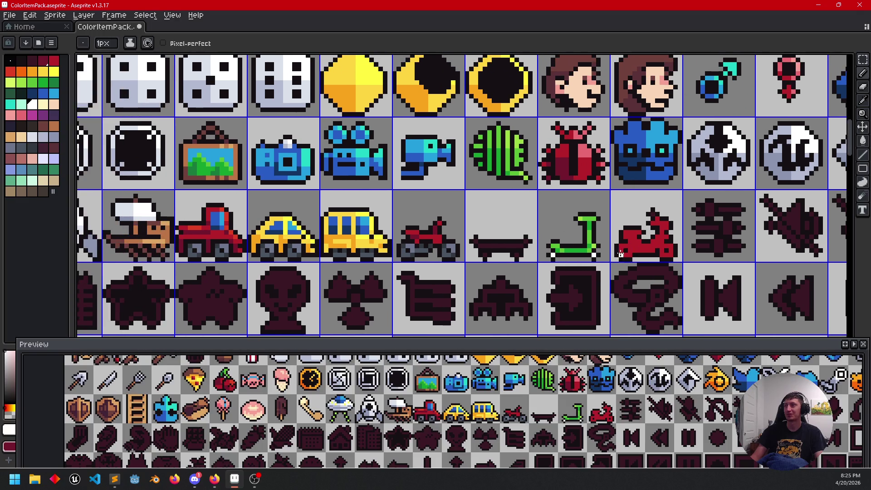
scroll(495, 234, "up", 2)
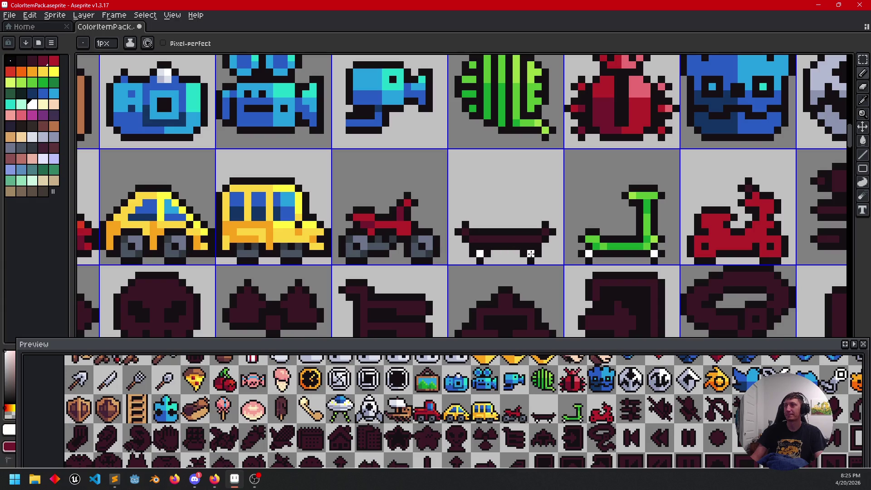
left_click_drag(441, 253, 431, 257)
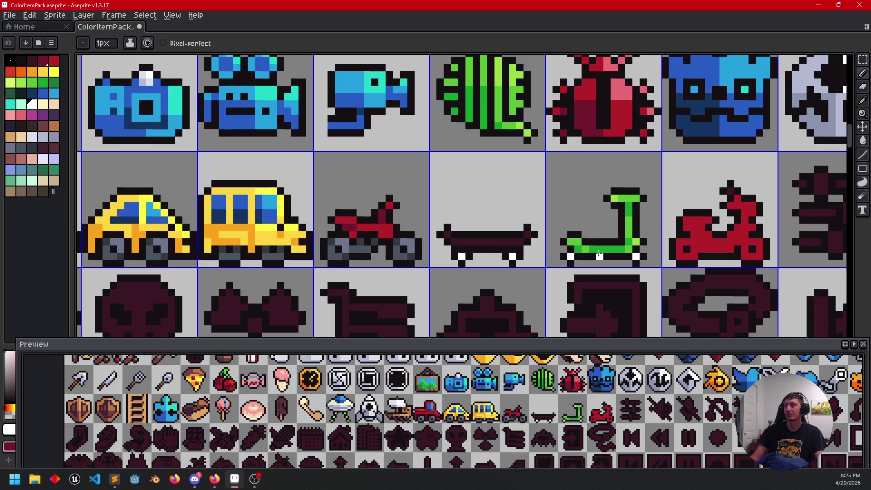
scroll(495, 262, "up", 1)
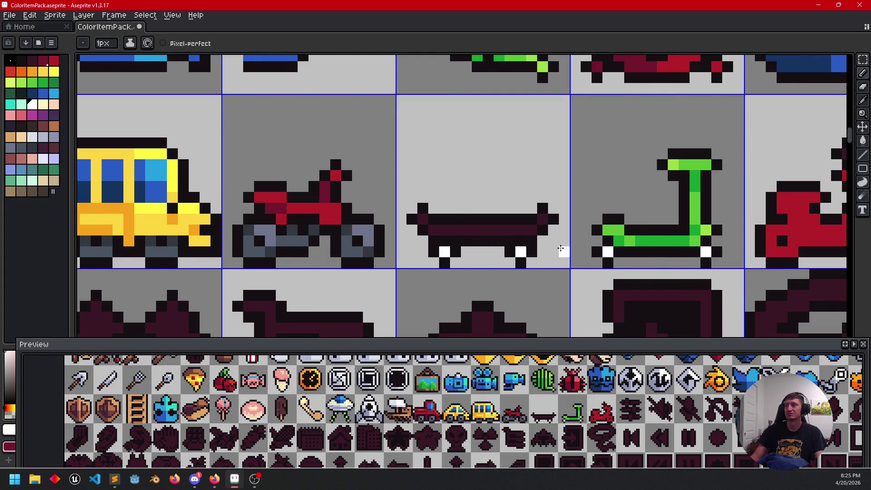
scroll(562, 249, "down", 1)
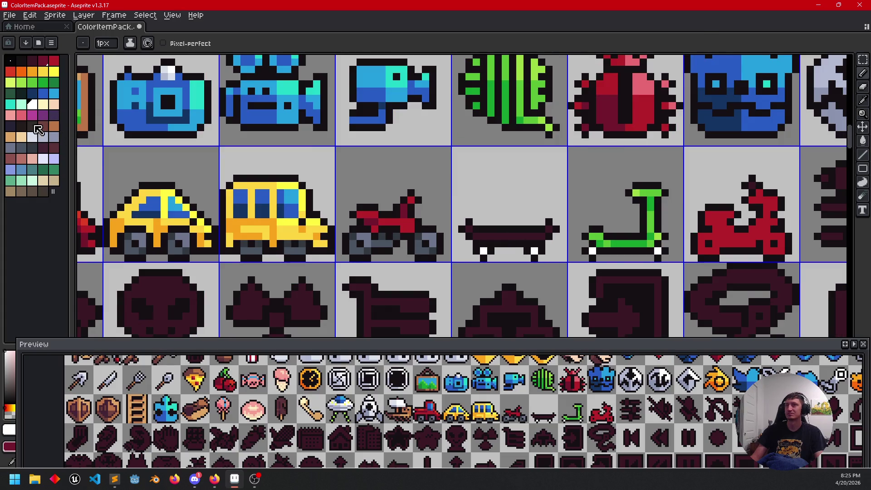
left_click(10, 137)
left_click(356, 216)
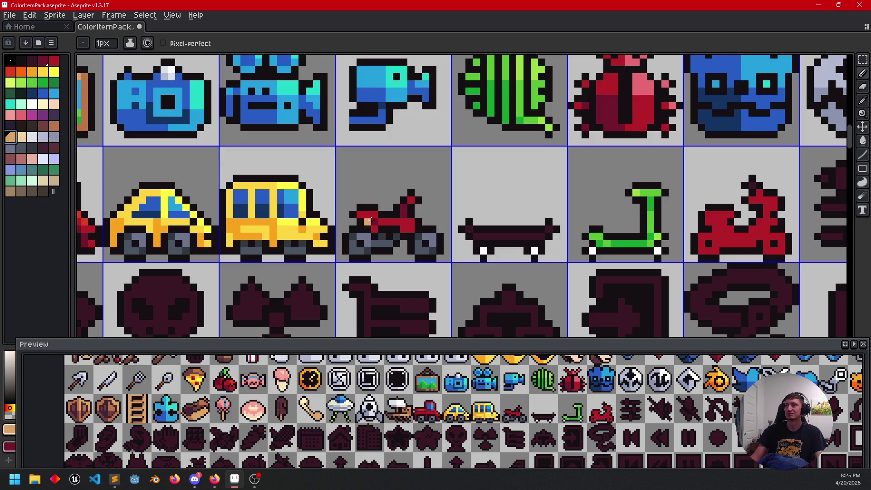
Step: Fill the skateboard deck with tan using the Paint Bucket
key("g")
left_click(505, 236)
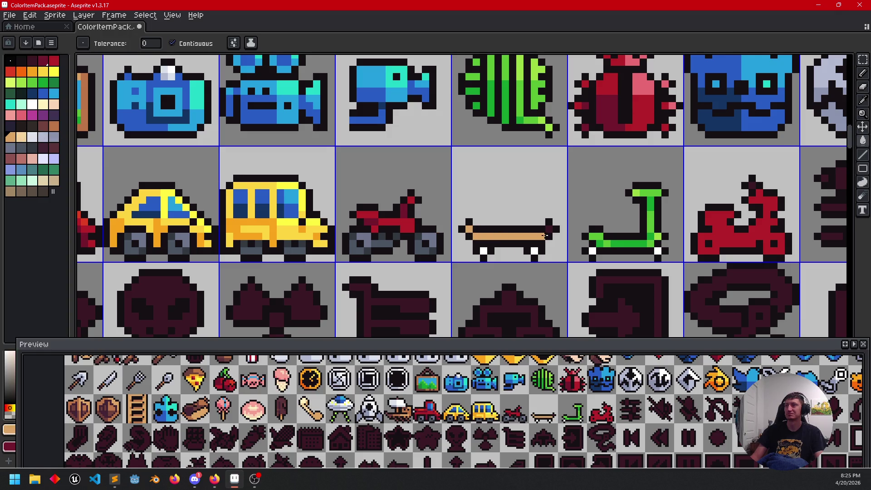
left_click_drag(585, 245, 579, 249)
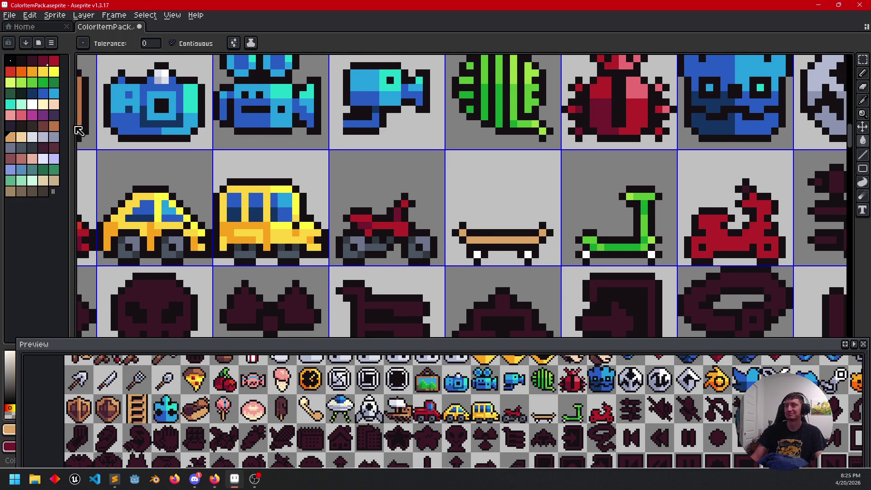
Step: Pencil darker and dark brown shading onto the deck's left end
left_click(54, 125)
key("b")
left_click_drag(498, 239, 492, 239)
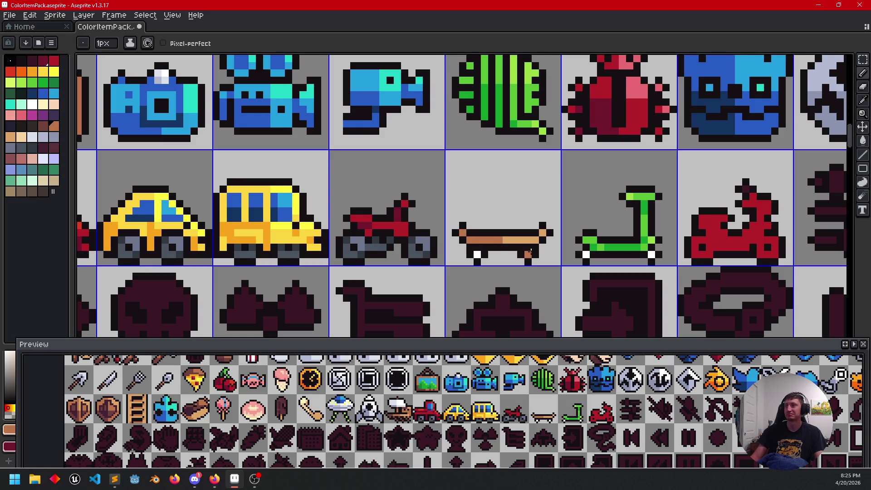
left_click_drag(591, 246, 581, 250)
left_click(43, 126)
left_click(449, 237)
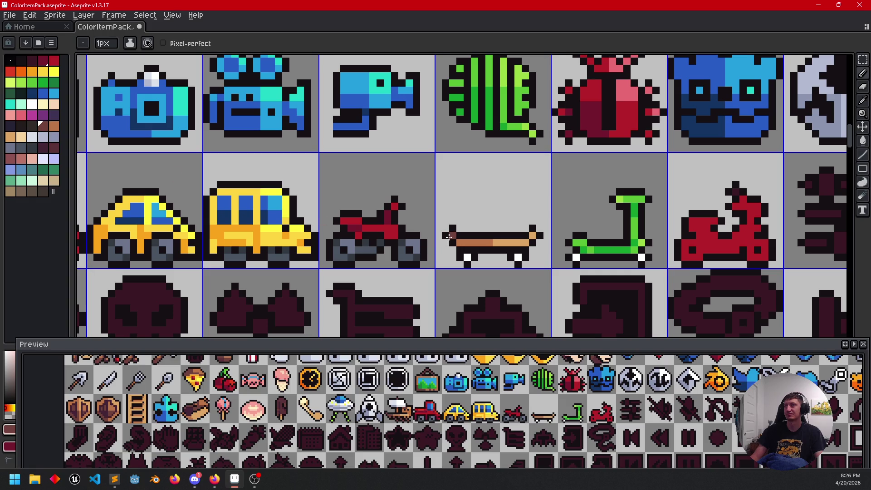
mouse_move(504, 271)
left_mouse_down()
mouse_move(486, 274)
mouse_move(508, 267)
mouse_move(498, 270)
left_mouse_up()
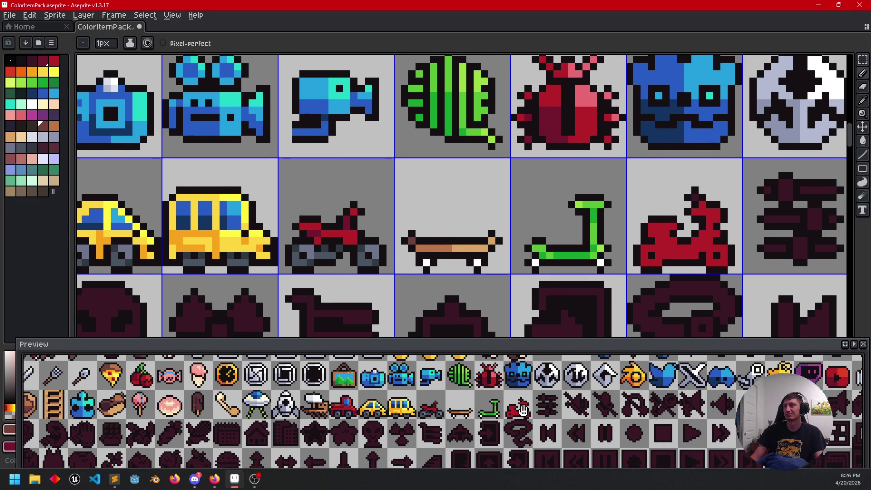
left_click_drag(599, 269, 412, 238)
mouse_move(566, 208)
left_mouse_down()
mouse_move(411, 226)
mouse_move(511, 248)
left_mouse_up()
scroll(379, 241, "up", 1)
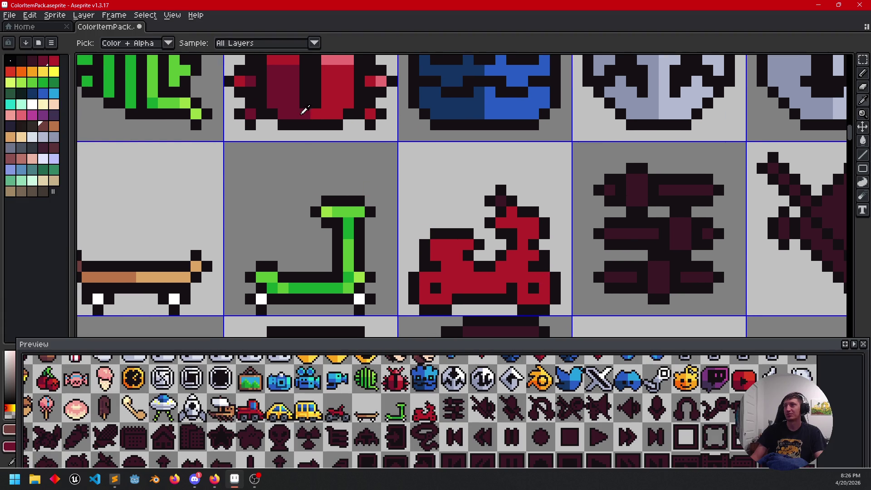
Step: Add dark maroon shading pixels to the red moped's body and neck
left_click(458, 256)
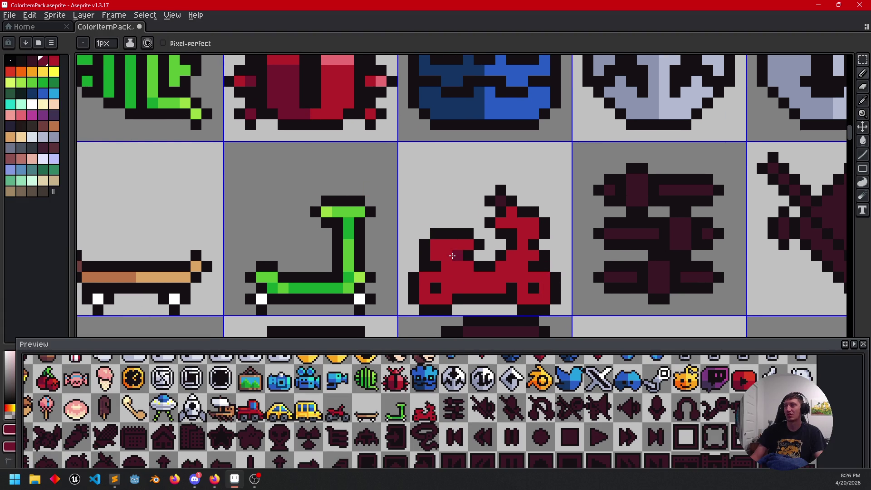
left_click(523, 232)
scroll(505, 262, "up", 1)
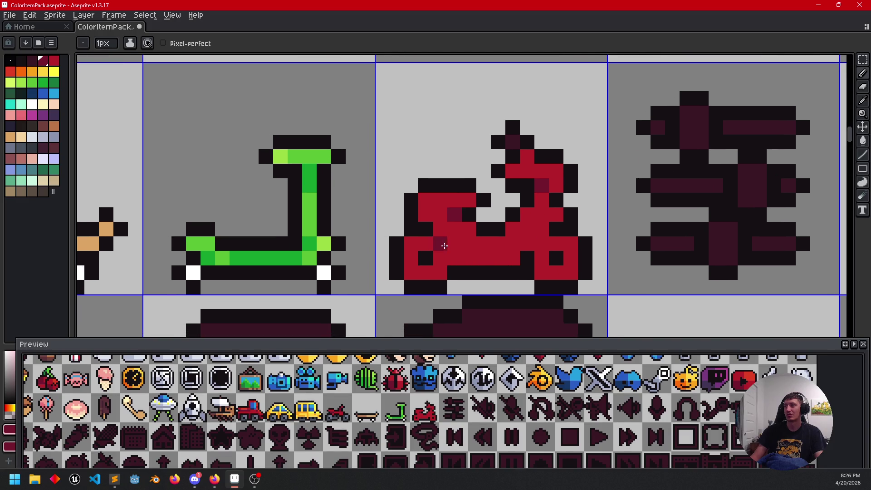
scroll(440, 245, "down", 2)
Step: Sample the motorbike's grey-blue and paint both moped wheels with it
key("i")
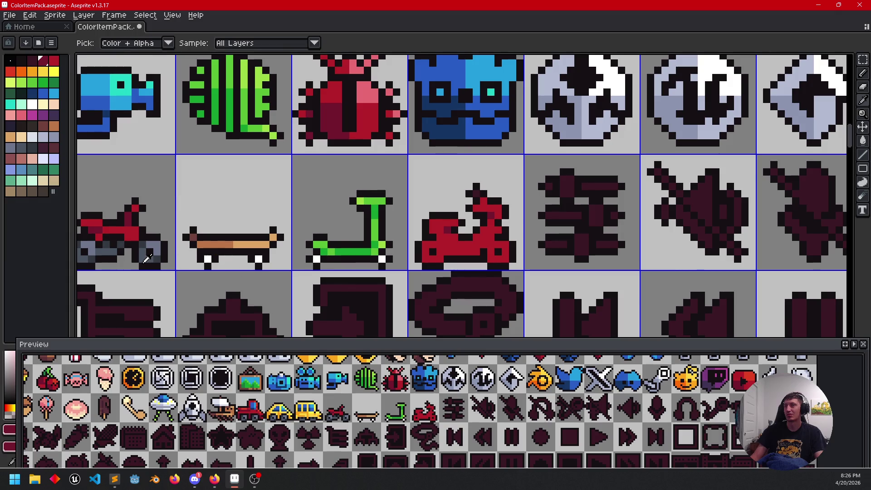
left_click(159, 248)
key("b")
left_click(501, 245)
scroll(501, 245, "up", 1)
left_click(496, 244)
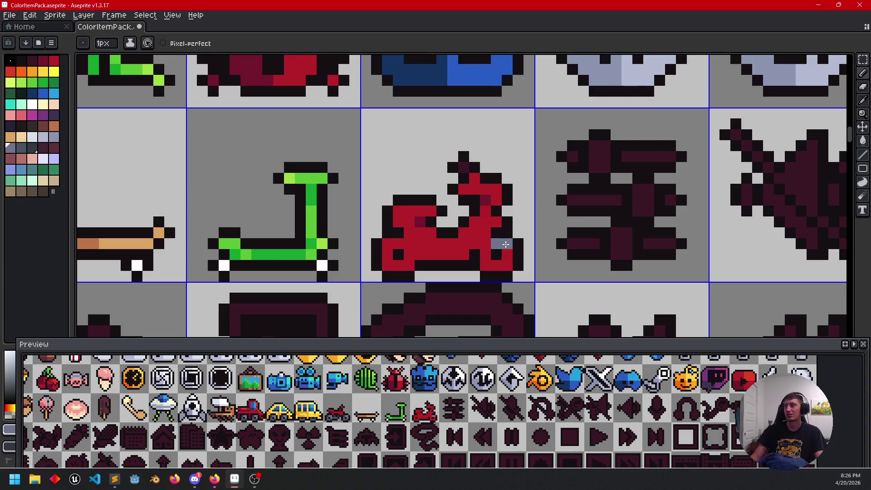
left_click(485, 244)
left_click(409, 253)
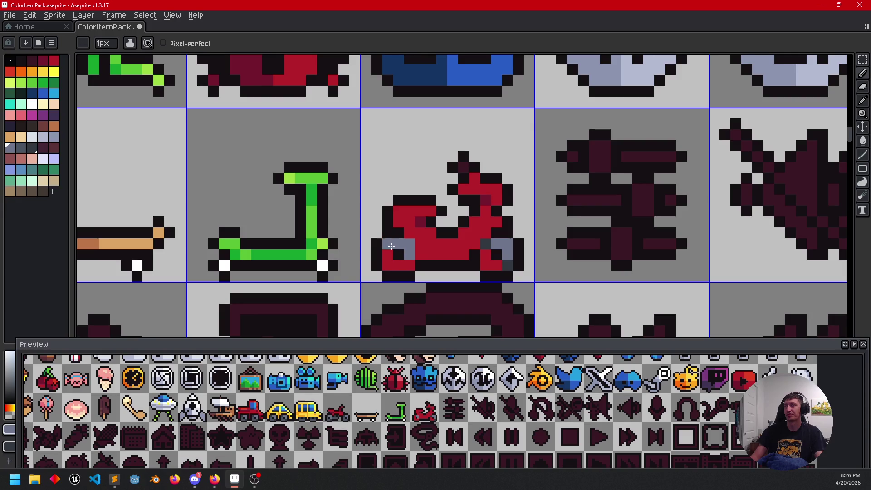
scroll(453, 263, "down", 1)
scroll(356, 266, "left", 3)
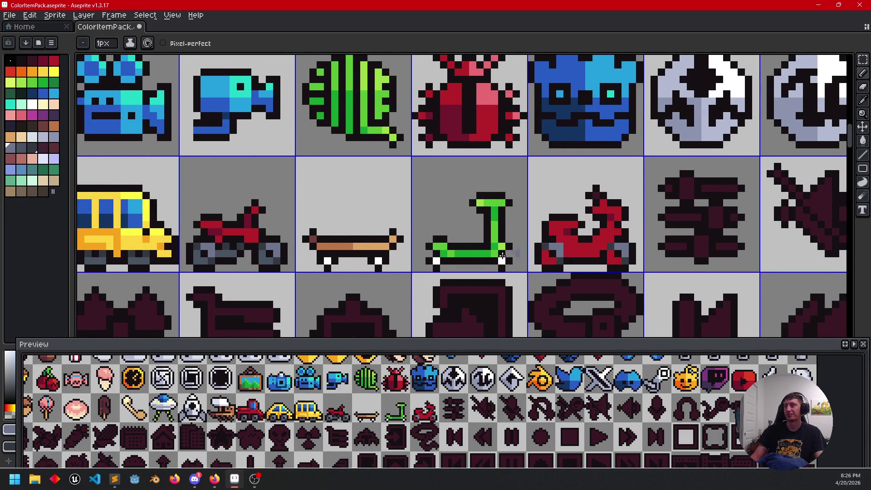
scroll(520, 252, "up", 1)
Step: Pick the motorbike's red and darken another moped pixel, then zoom out over the grid
key("g")
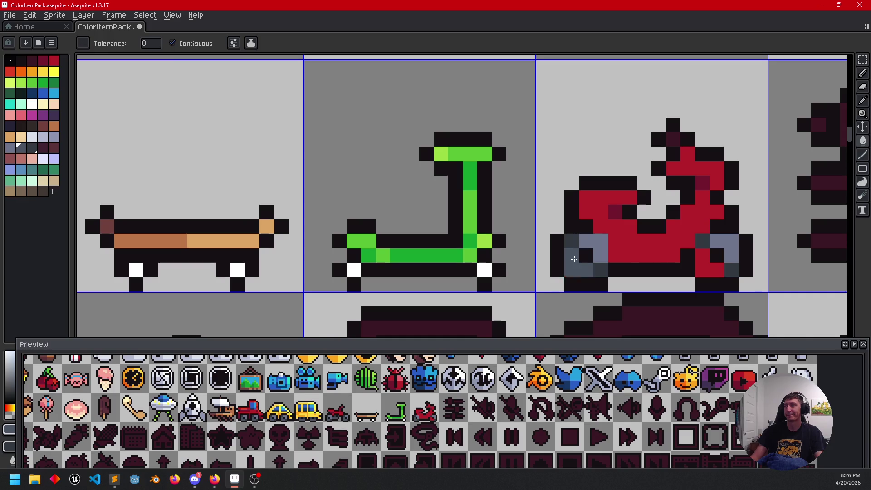
scroll(499, 263, "down", 3)
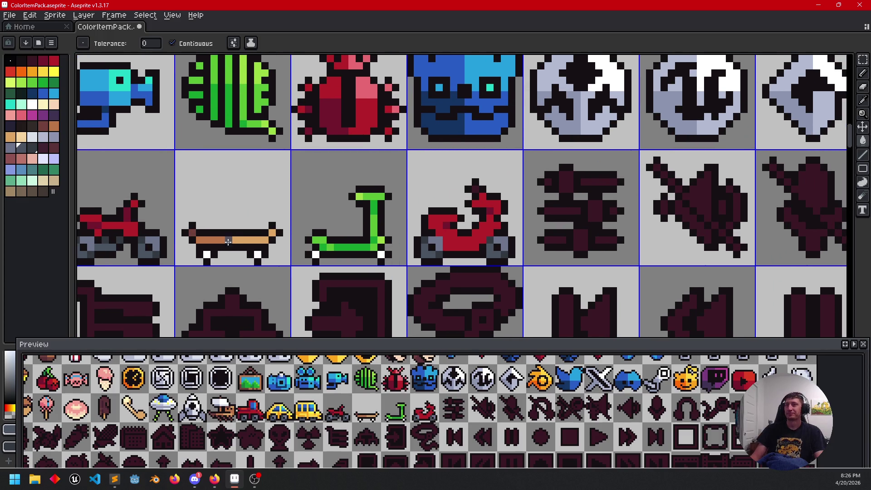
left_click(131, 210, "alt")
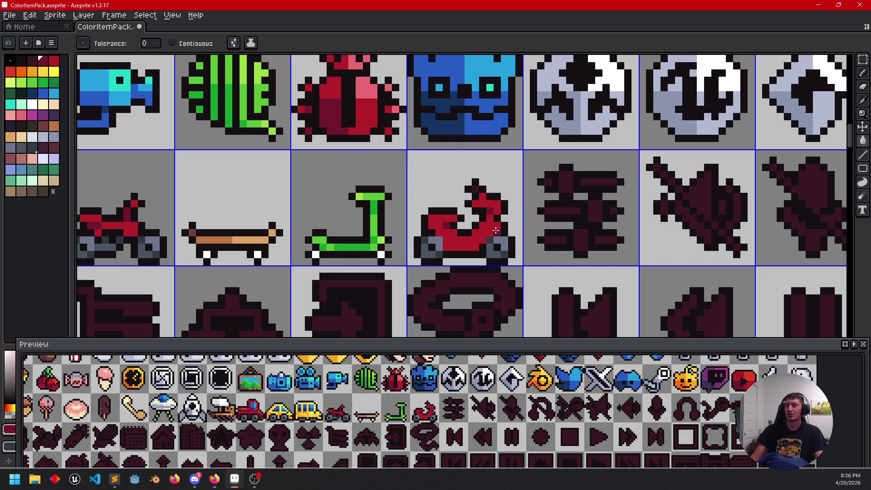
scroll(493, 228, "up", 1)
left_click(460, 220)
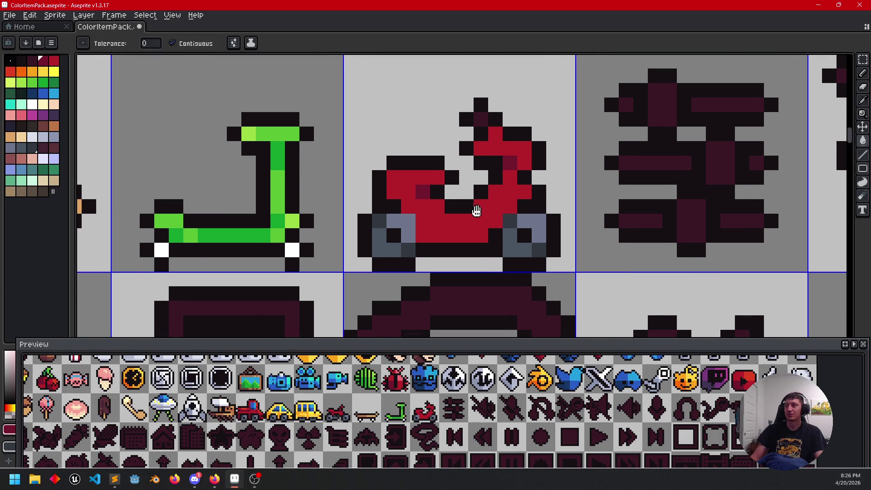
scroll(460, 225, "down", 3)
left_click_drag(497, 229, 503, 282)
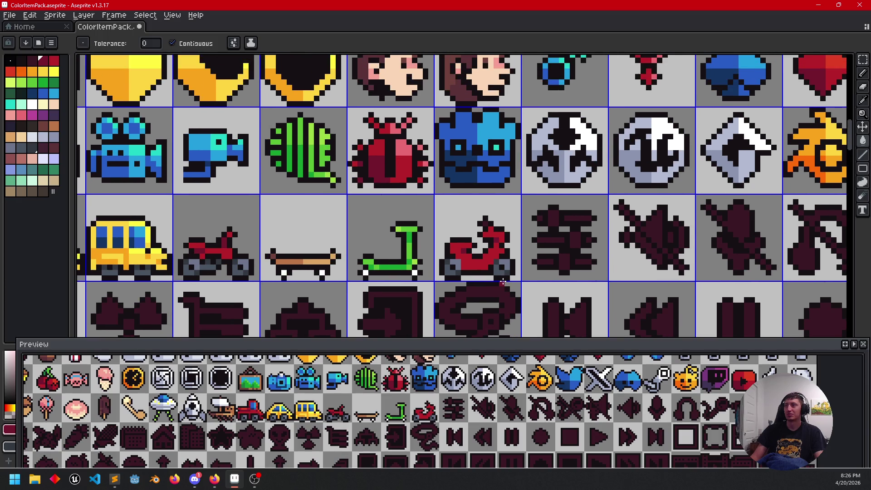
scroll(503, 280, "down", 5)
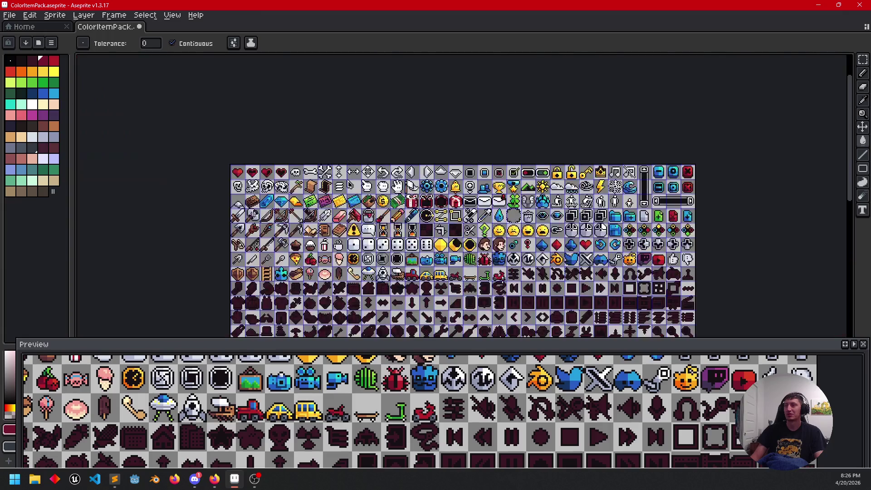
Step: Fill the YouTube icon's play triangle white
left_click_drag(501, 279, 490, 220)
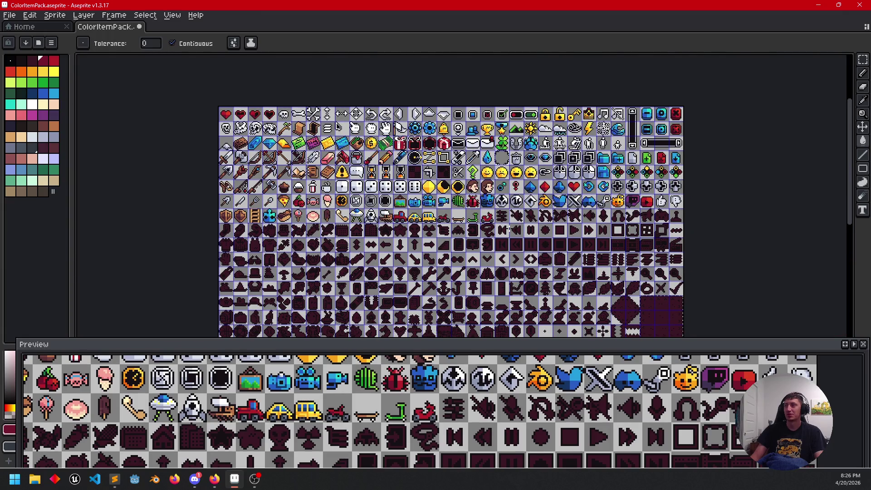
scroll(509, 229, "up", 2)
left_click_drag(552, 221, 302, 241)
scroll(439, 219, "up", 2)
left_click_drag(439, 220, 494, 196)
left_click(539, 174, "alt")
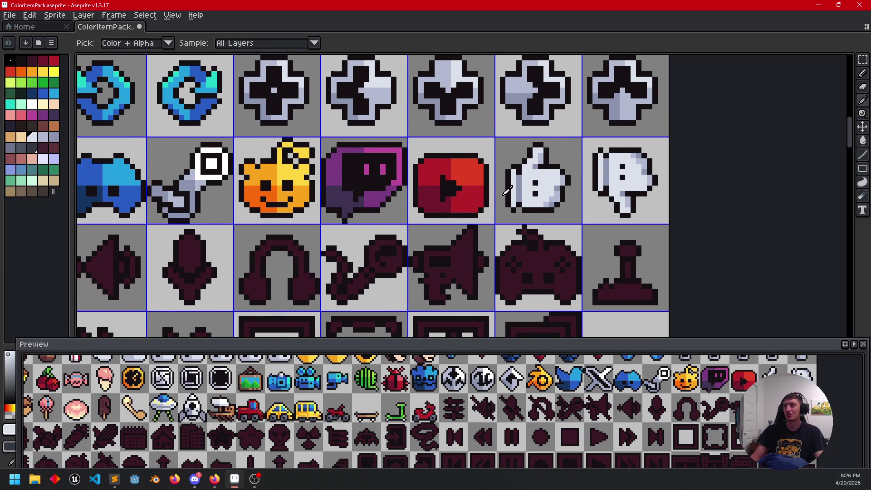
left_click(454, 188)
Step: Try a grey-blue pixel on the play triangle, then undo it
scroll(387, 216, "down", 2)
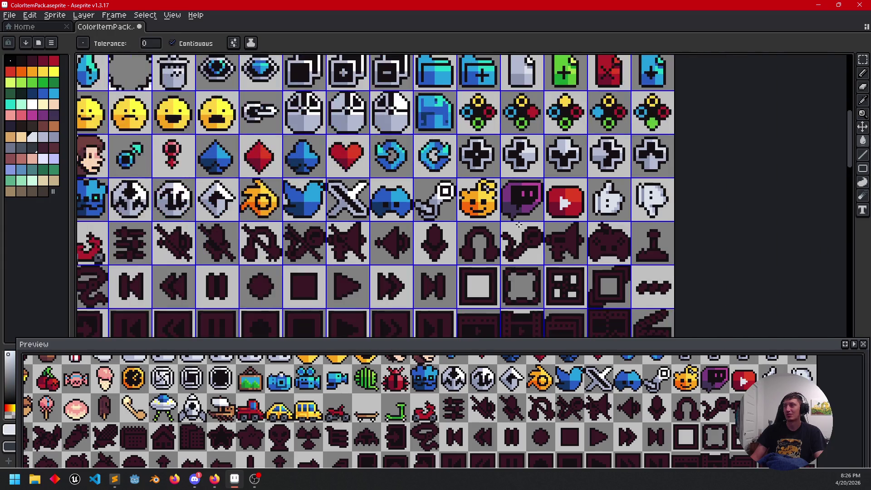
left_click_drag(359, 239, 254, 239)
scroll(521, 207, "up", 3)
left_click(479, 175, "alt")
key("b")
left_click(250, 163)
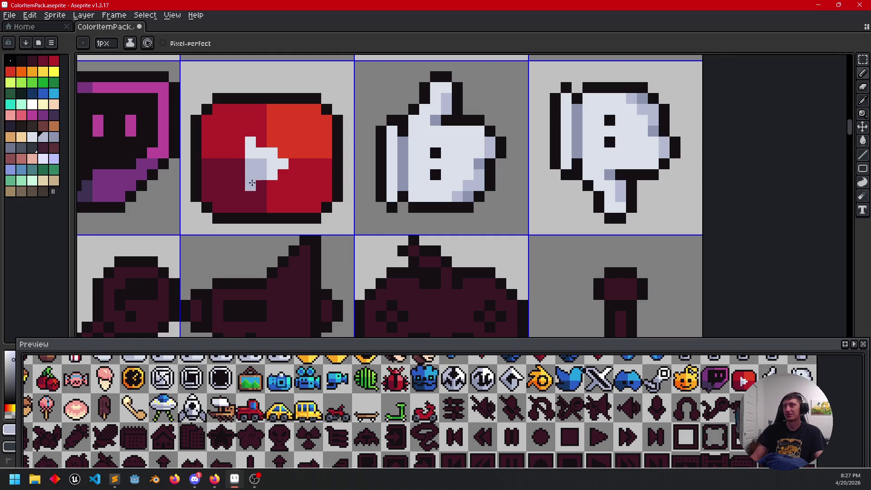
scroll(333, 200, "down", 2)
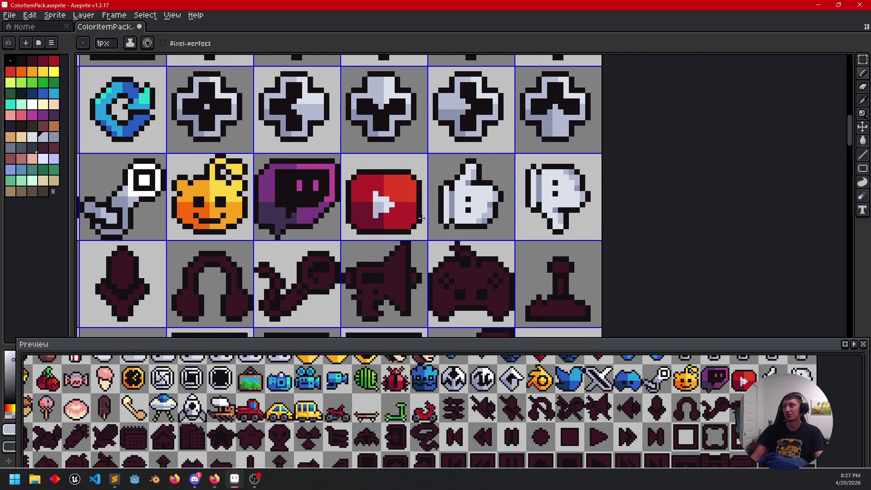
scroll(379, 188, "up", 3)
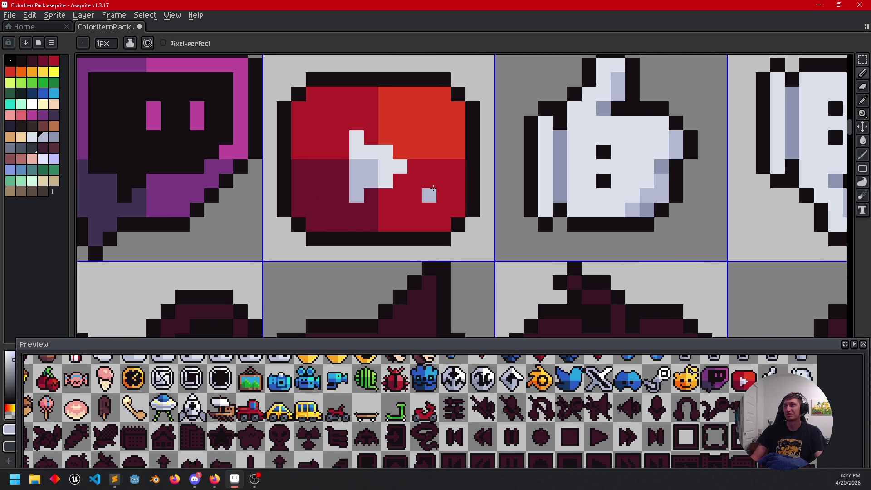
key("ctrl+z")
Step: Shade the play triangle's edge pixels bluish-grey and restore a stray pixel to red
scroll(657, 182, "down", 2)
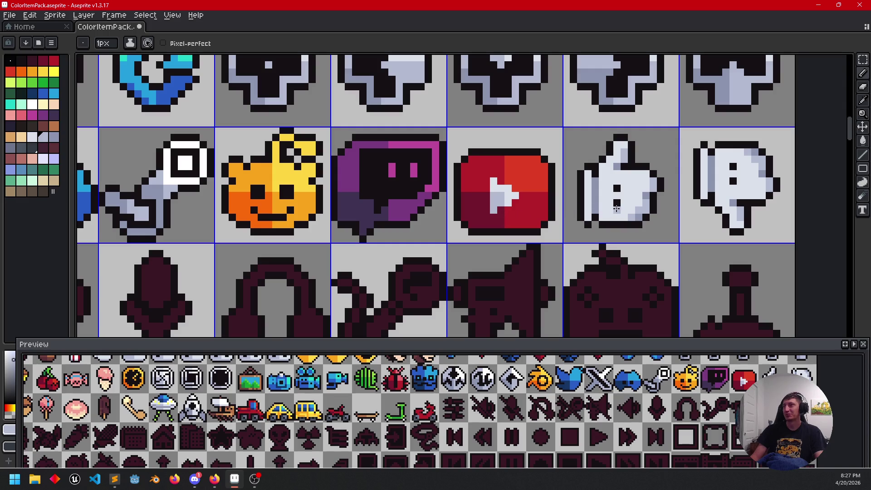
scroll(643, 207, "up", 2)
key("i")
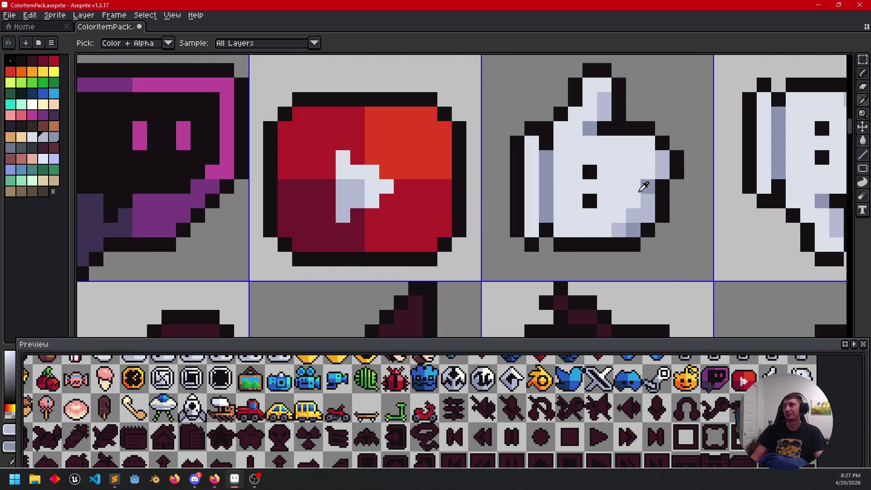
key("b")
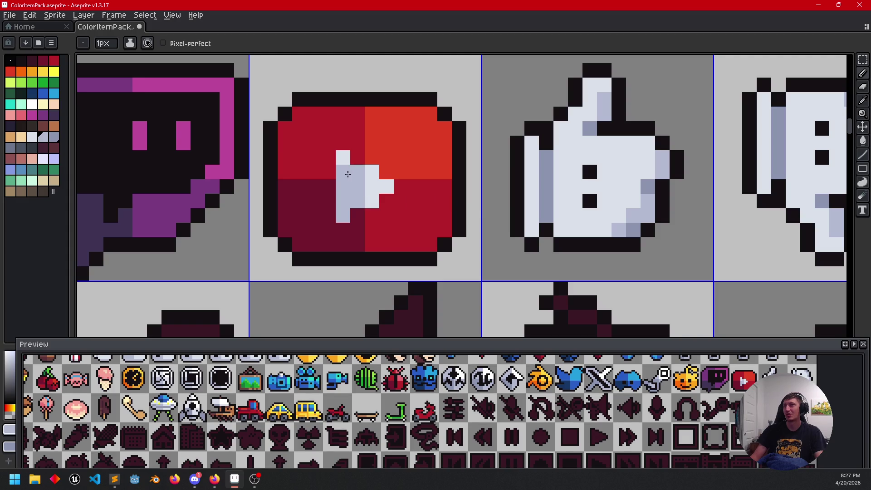
left_click(344, 163)
mouse_move(340, 186)
left_mouse_down()
mouse_move(357, 186)
mouse_move(345, 199)
mouse_move(377, 198)
left_mouse_up()
left_click(343, 213)
left_click(386, 187)
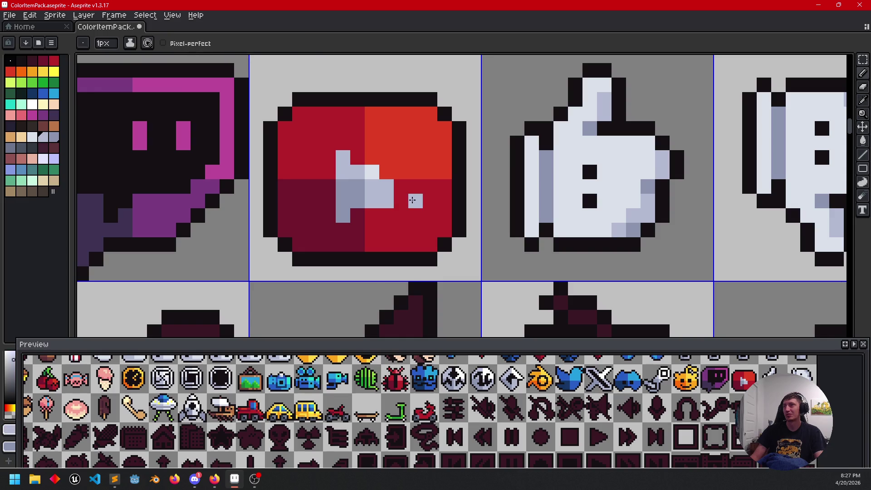
left_click(410, 196, "alt")
left_click(385, 200)
Step: Sample the thumbs-up icon's light grey from the canvas
scroll(391, 200, "down", 6)
scroll(493, 239, "up", 2)
scroll(454, 215, "up", 2)
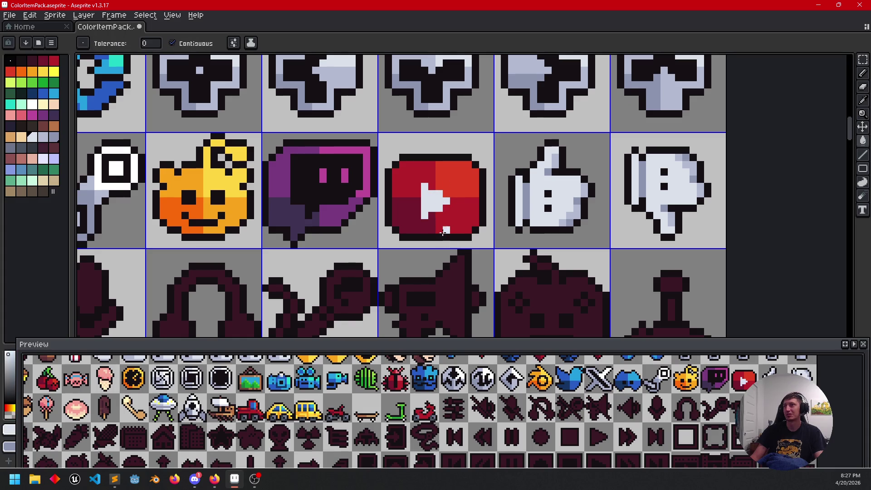
scroll(504, 249, "down", 2)
scroll(509, 252, "up", 3)
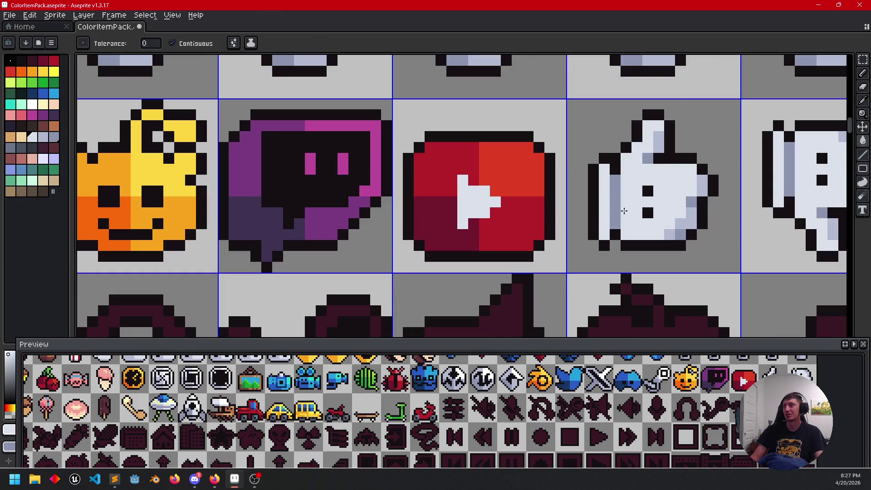
left_click(624, 211, "alt")
key("b")
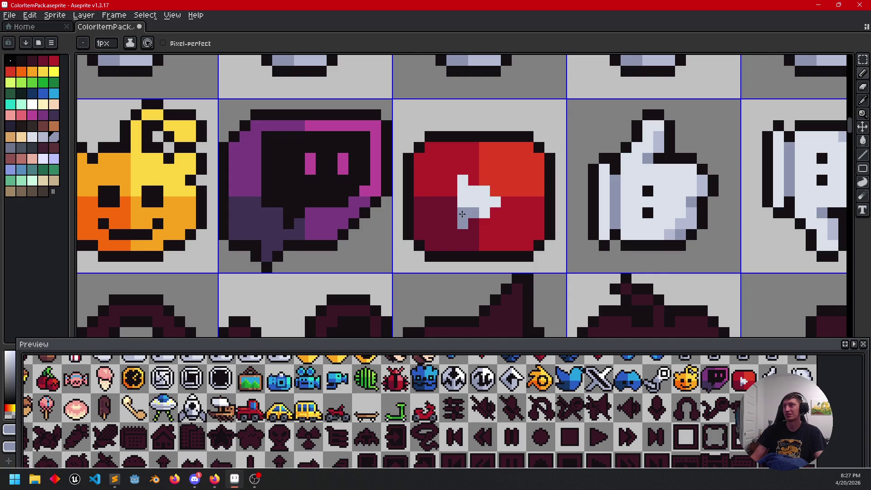
scroll(582, 227, "down", 1)
scroll(582, 227, "down", 3)
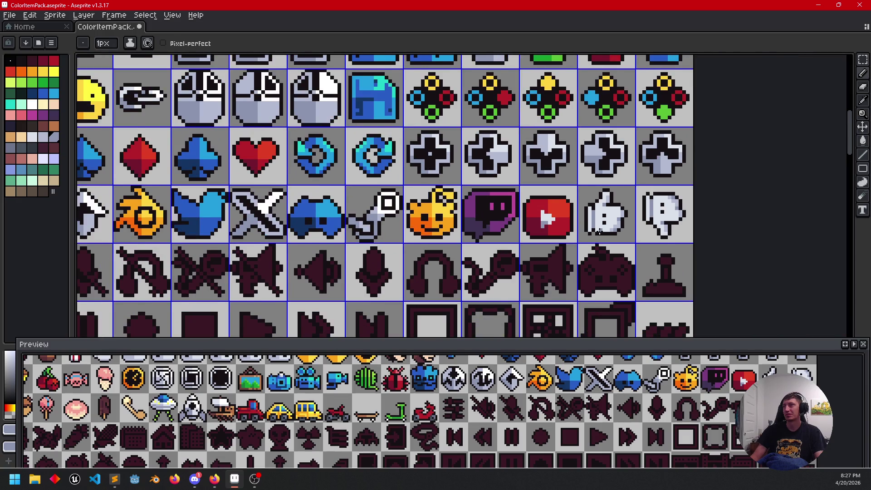
left_click_drag(582, 227, 565, 233)
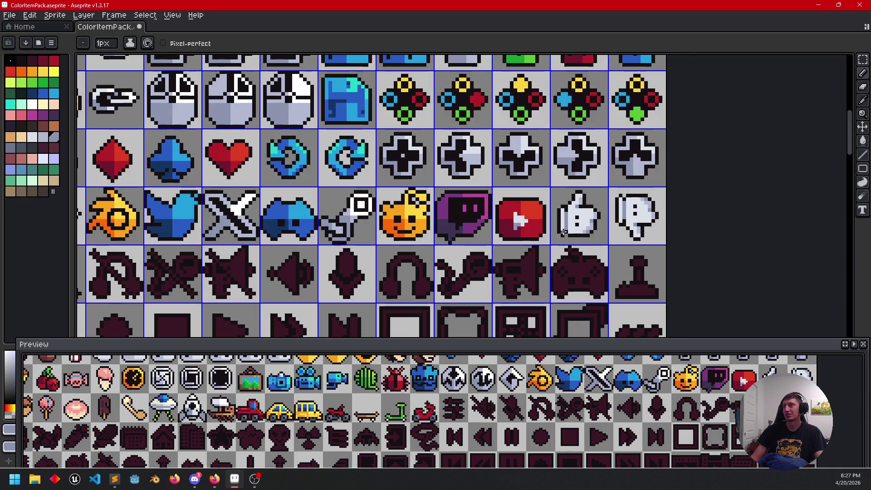
scroll(571, 222, "up", 5)
key("alt")
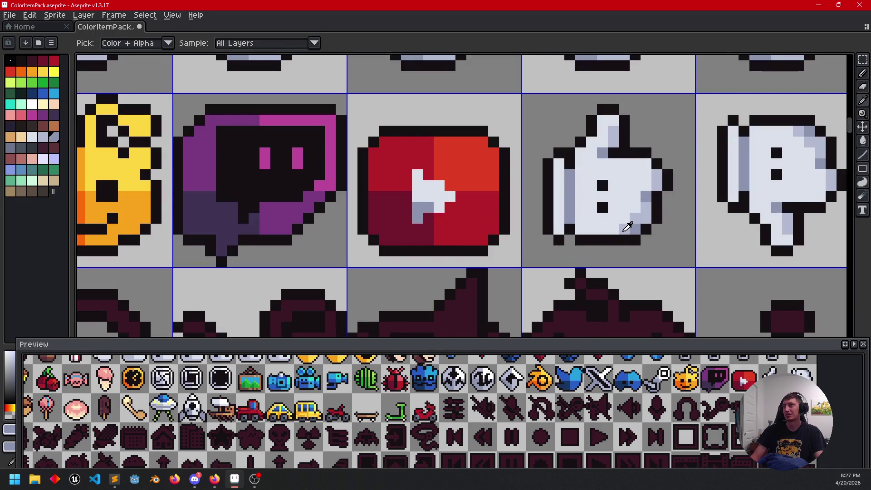
left_click(628, 227, "alt")
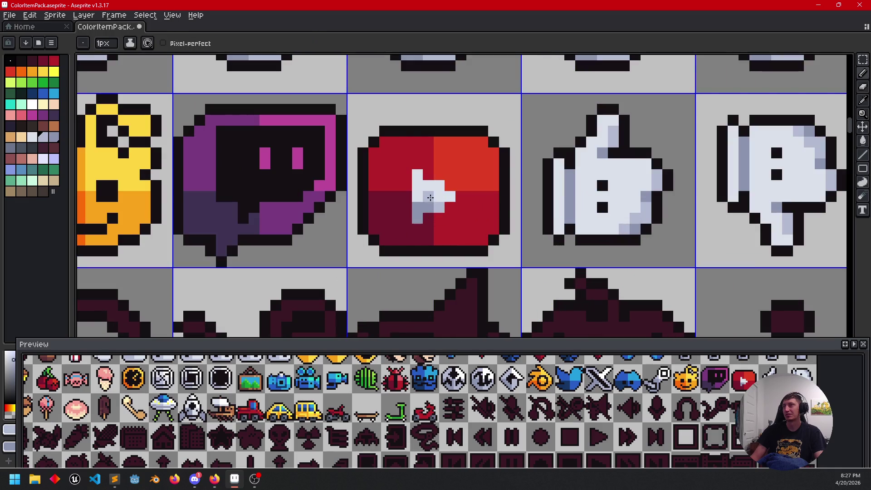
scroll(495, 218, "down", 4)
scroll(590, 227, "up", 2)
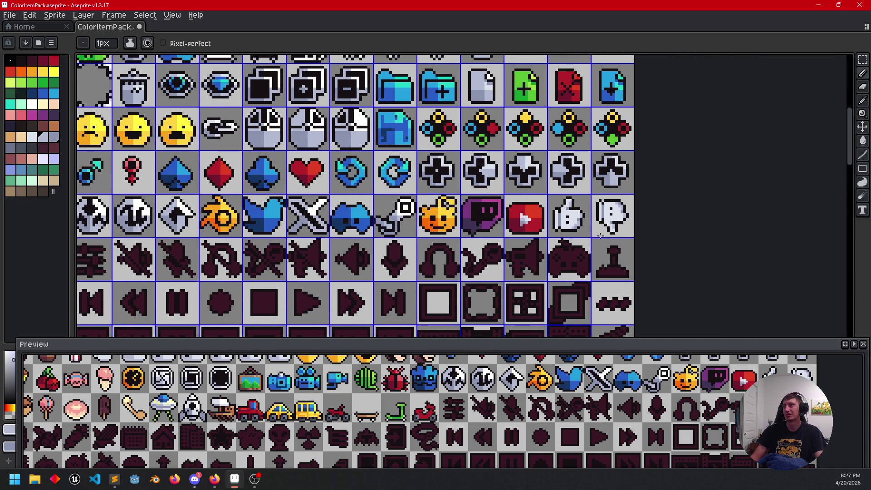
scroll(574, 231, "up", 1)
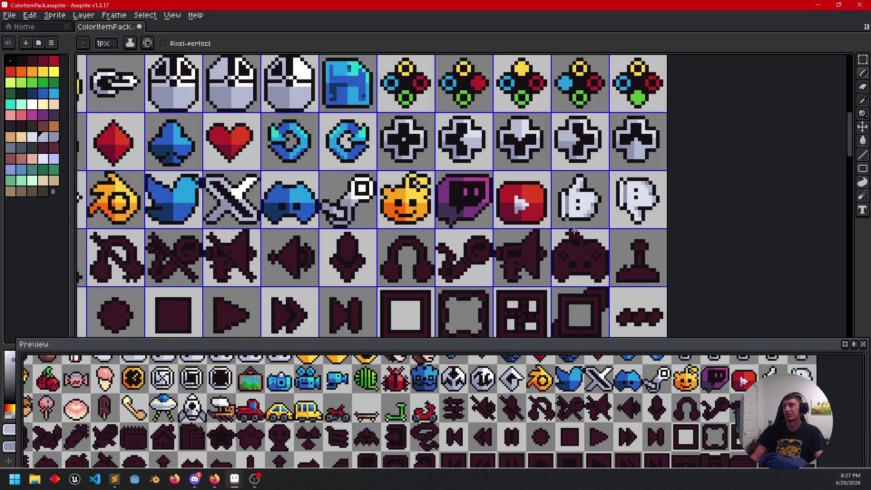
scroll(574, 232, "down", 1)
scroll(548, 218, "up", 2)
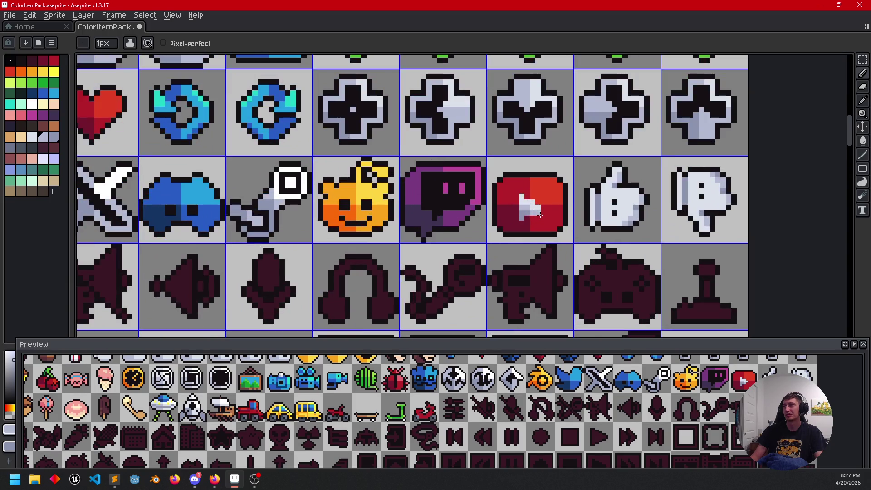
scroll(514, 187, "up", 2)
Step: Bucket-fill the play arrow's grey left part with the light colour
key("g")
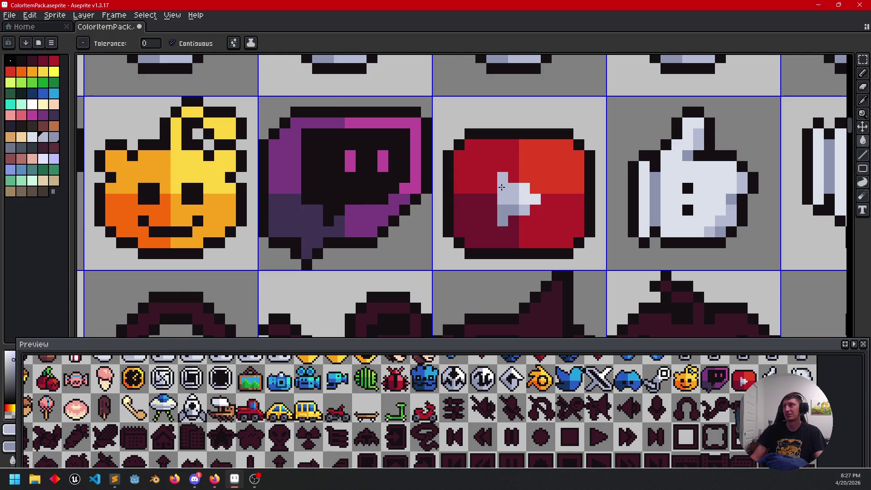
scroll(589, 243, "down", 3)
left_click_drag(597, 246, 583, 245)
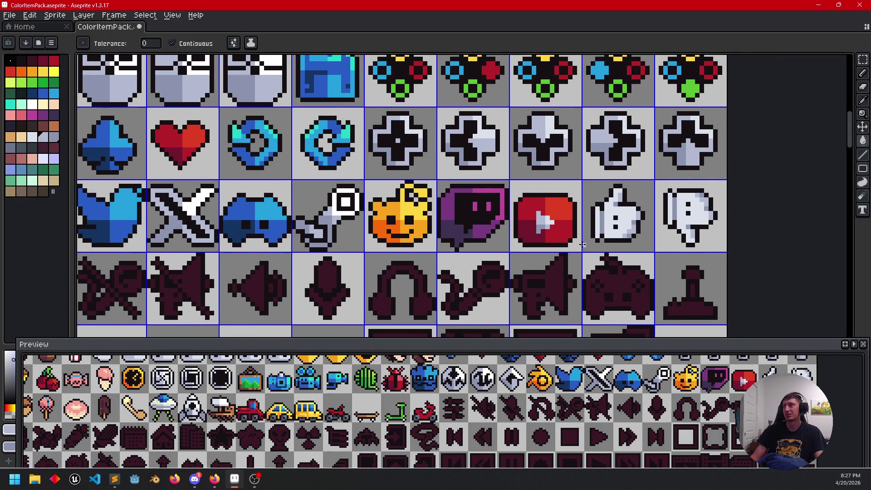
scroll(582, 245, "down", 3)
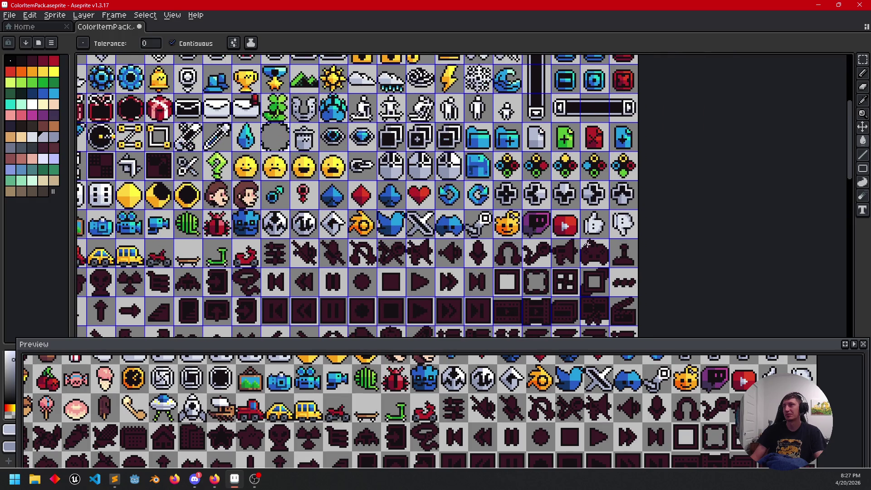
scroll(587, 244, "up", 3)
left_click_drag(581, 238, 579, 250)
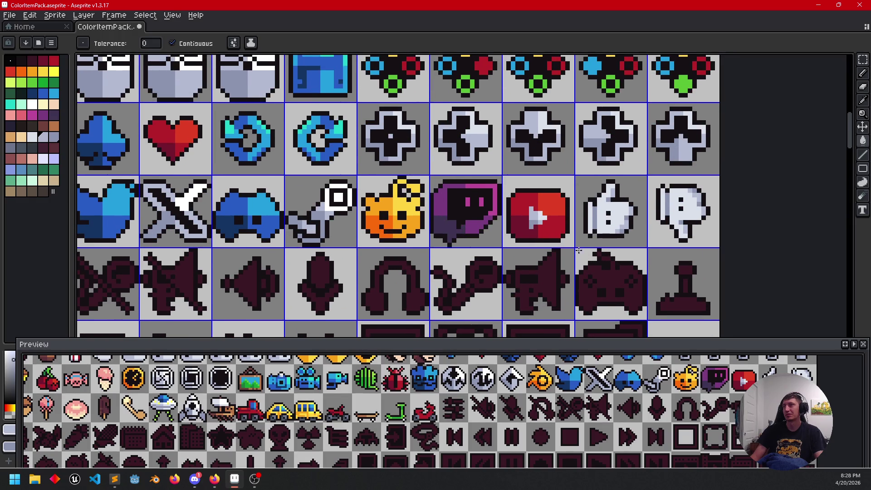
scroll(559, 216, "up", 1)
left_click(522, 211, "alt")
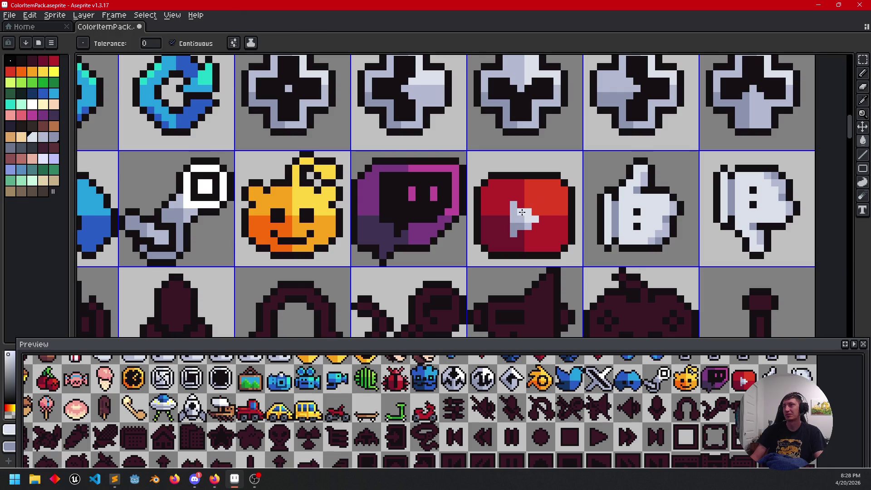
left_click(523, 212)
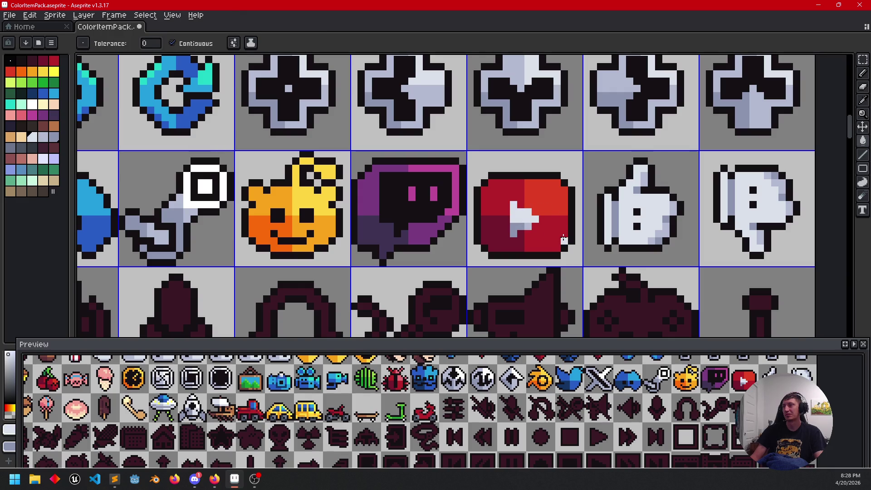
Step: Zoom out to review the icon sheet and centre the settings-slider icon
scroll(549, 233, "down", 2)
left_click_drag(609, 244, 615, 244)
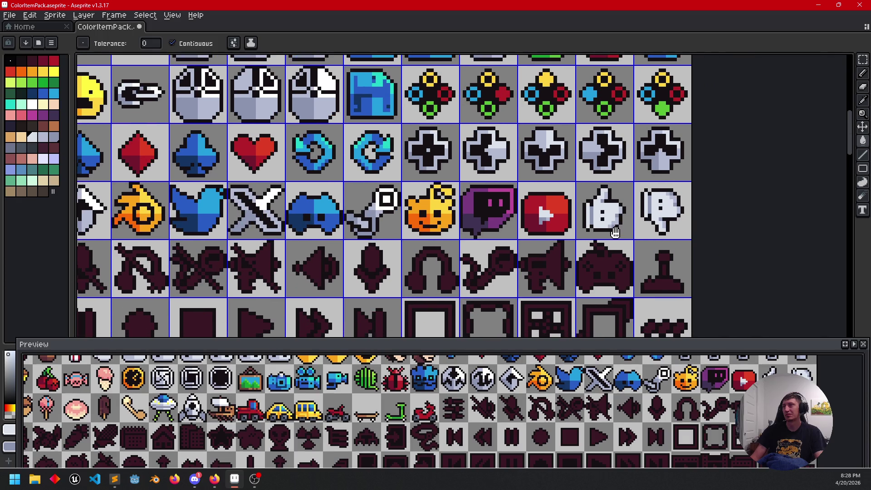
scroll(609, 244, "down", 2)
mouse_move(382, 321)
left_mouse_down()
mouse_move(431, 293)
mouse_move(500, 221)
mouse_move(694, 159)
mouse_move(626, 201)
left_mouse_up()
scroll(440, 208, "up", 4)
left_click_drag(440, 207, 475, 245)
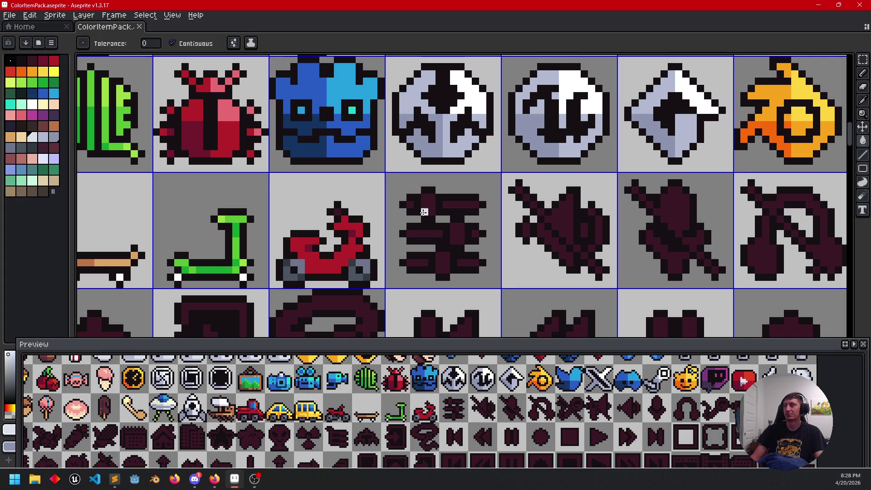
Step: Fill the slider icon's top, middle and bottom knobs white
left_click(428, 207)
left_click(457, 233)
left_click(437, 267)
scroll(461, 261, "up", 2)
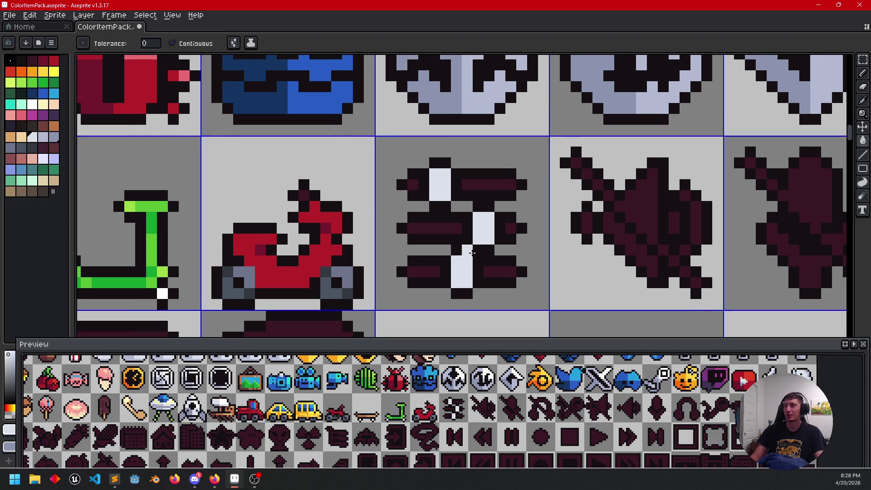
Step: Fill the top, middle and bottom bars light blue-grey, undoing an unwanted inner fill
left_click(456, 100, "alt")
left_click(413, 184)
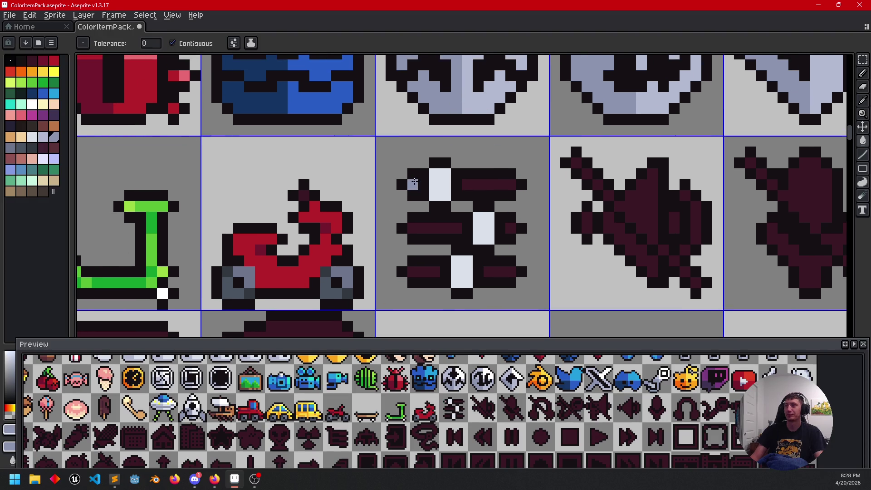
left_click(468, 184)
left_click(438, 227)
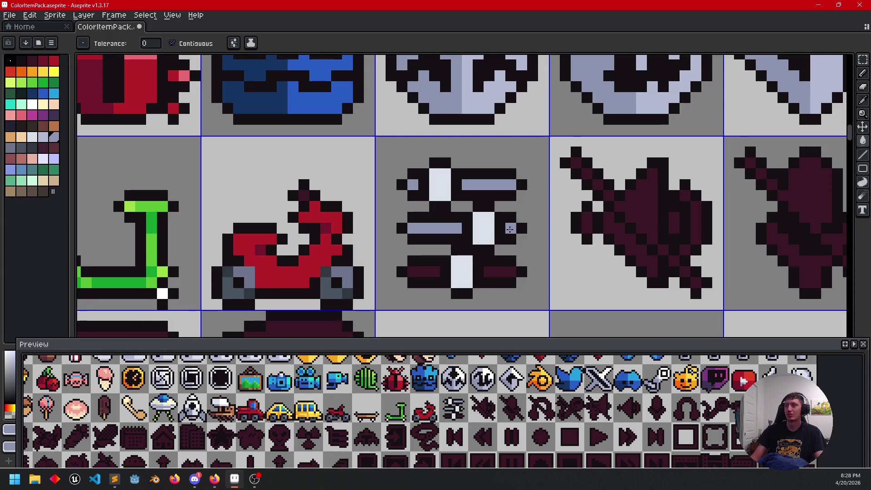
left_click(487, 278)
key("ctrl+z")
left_click(505, 271)
left_click(433, 271)
Step: Add light highlight pixels on the middle and bottom bars and darken one between them
scroll(391, 270, "down", 2)
scroll(501, 237, "up", 1)
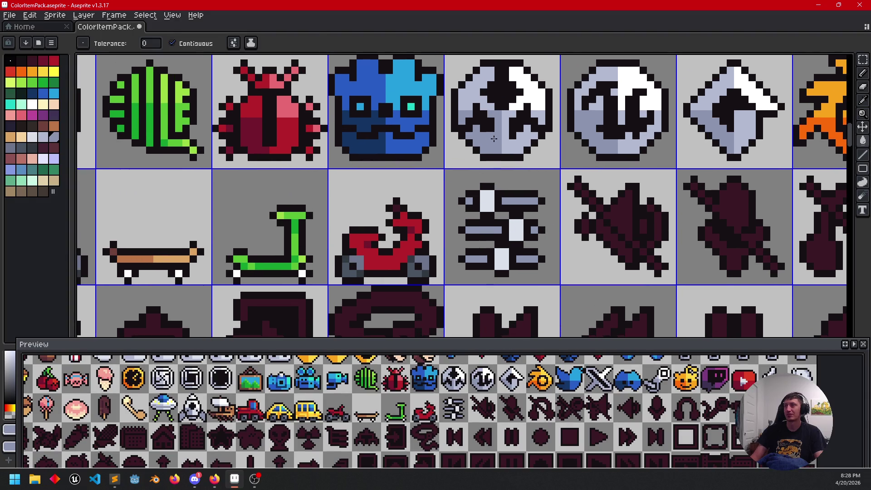
key("i")
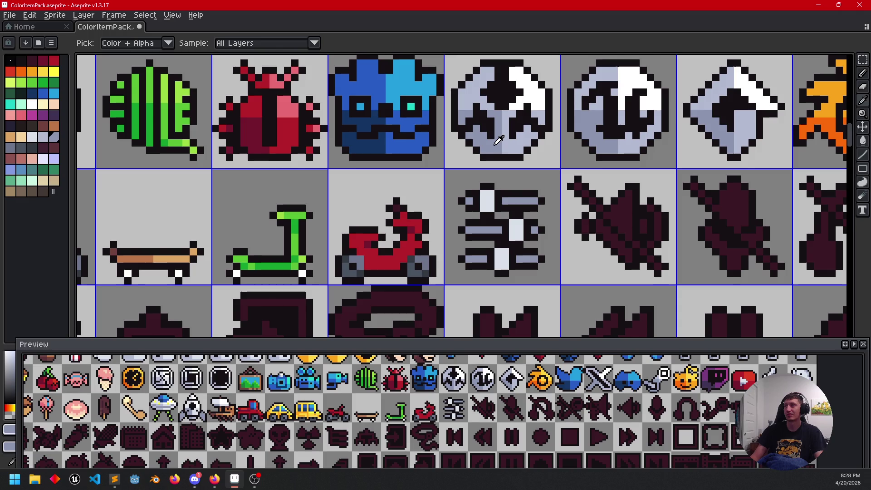
key("g")
key("i")
key("g")
scroll(511, 183, "up", 1)
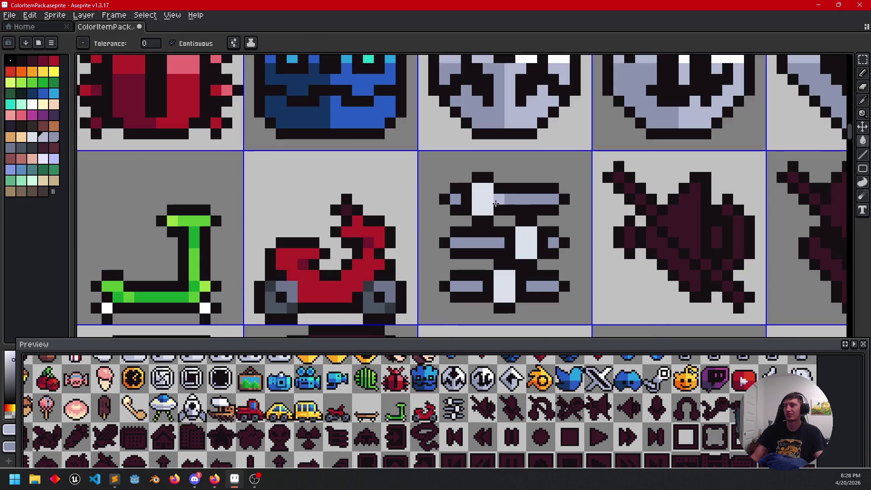
key("b")
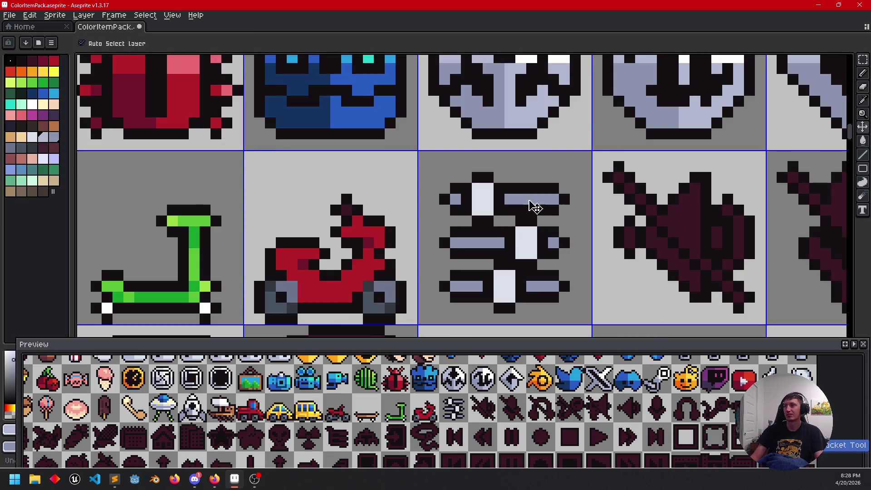
left_click(500, 242)
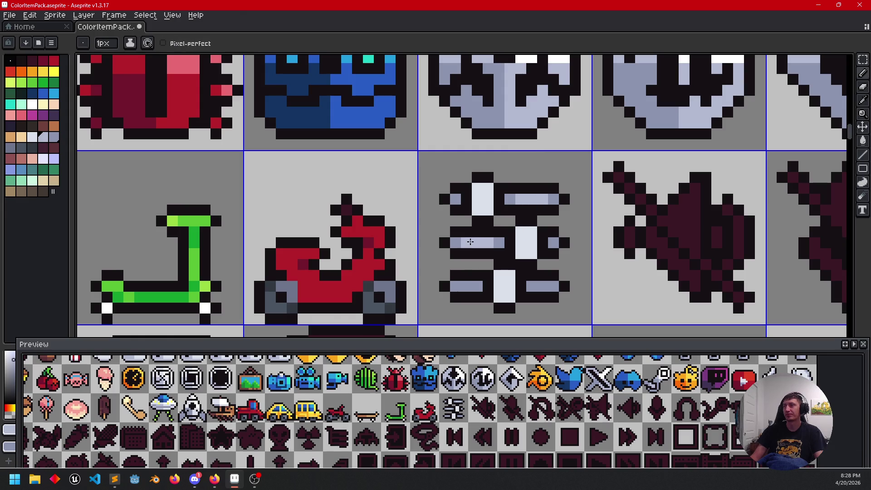
left_click(537, 284)
right_click(524, 287)
left_click(468, 287)
Step: Shade pixels in the bottom, middle and top knobs with grey-blue and light grey
scroll(589, 263, "down", 3)
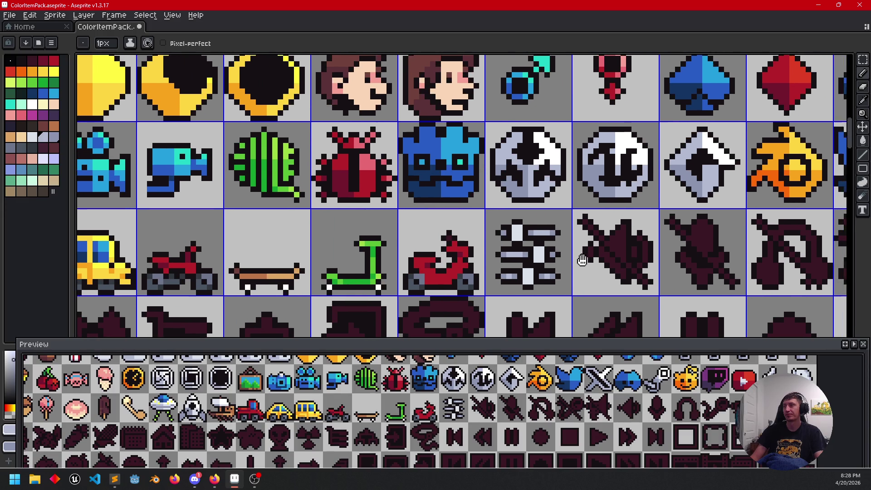
scroll(572, 245, "up", 1)
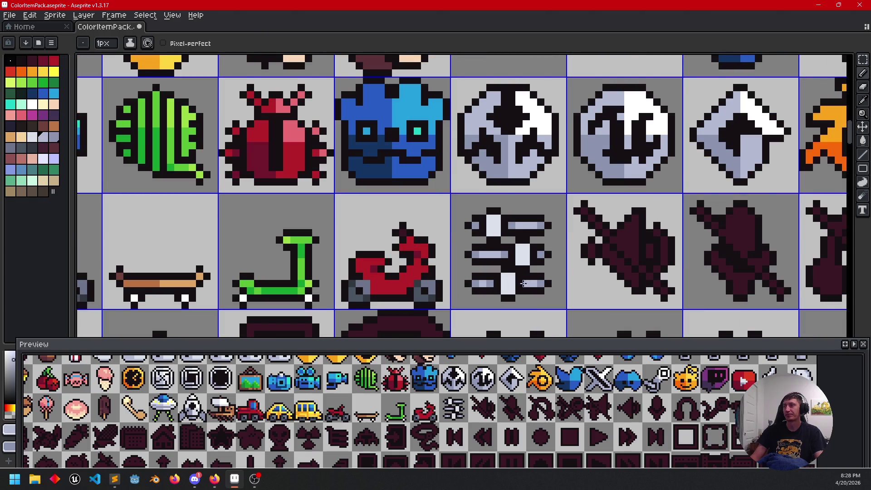
key("alt")
left_click(529, 278, "alt")
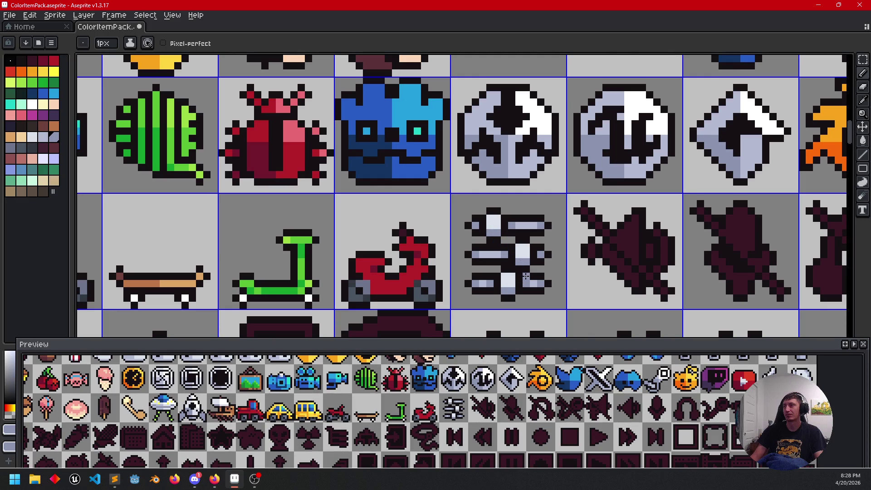
scroll(526, 277, "up", 2)
left_click(508, 269, "alt")
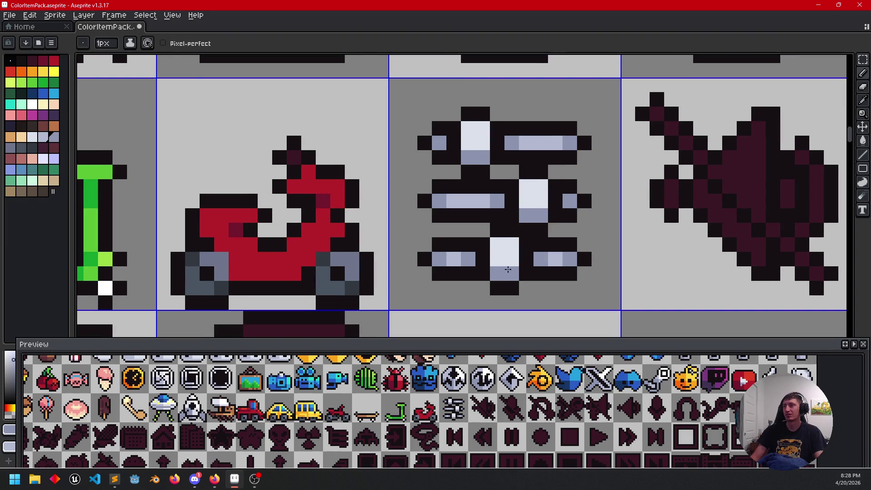
left_click(512, 274)
left_click(497, 258)
left_click(540, 216)
left_click(526, 201)
left_click(483, 143)
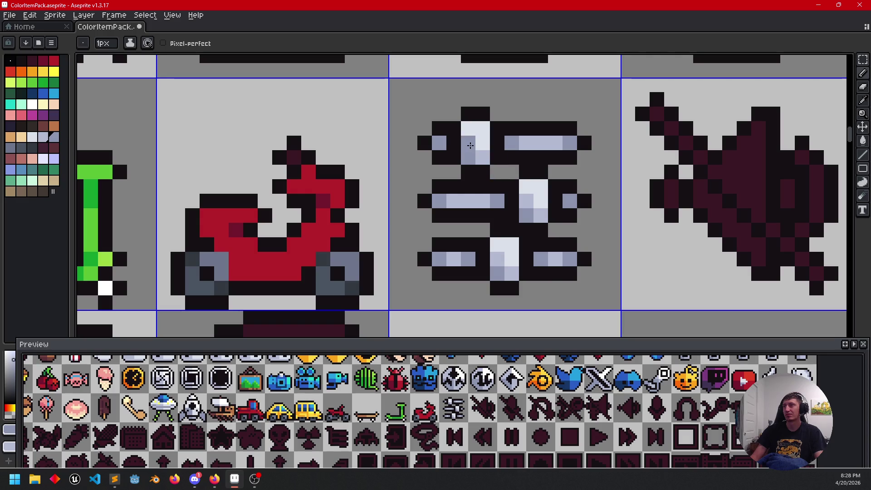
scroll(556, 205, "down", 4)
left_click_drag(557, 204, 562, 234)
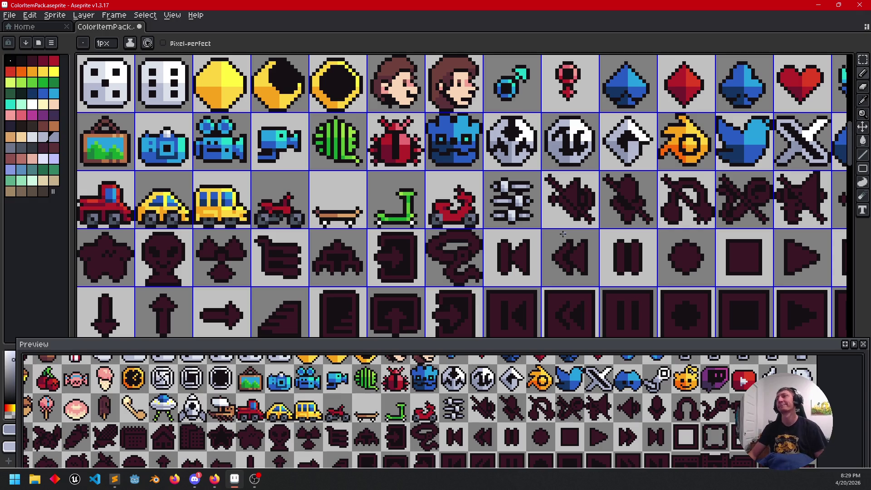
Step: Fill the left ends of the slider's top, middle and bottom bars blue
scroll(542, 196, "up", 3)
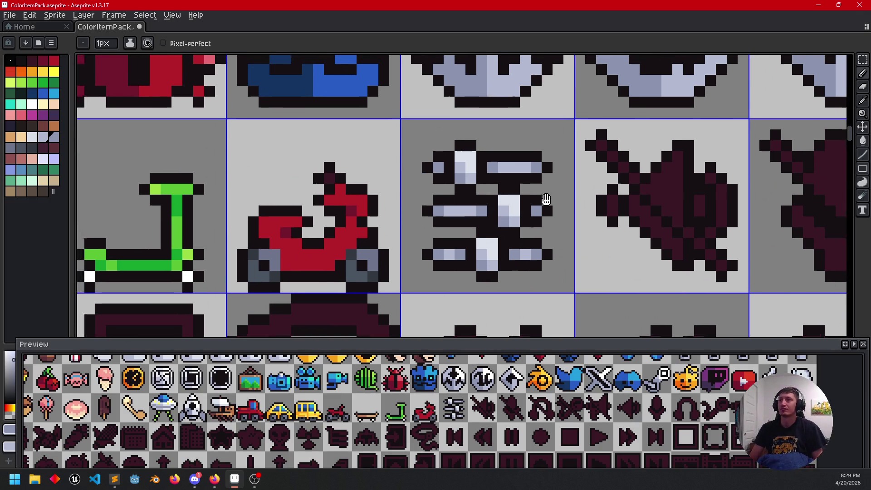
left_click_drag(542, 198, 591, 226)
left_click(371, 101, "alt")
key("g")
left_click(487, 194)
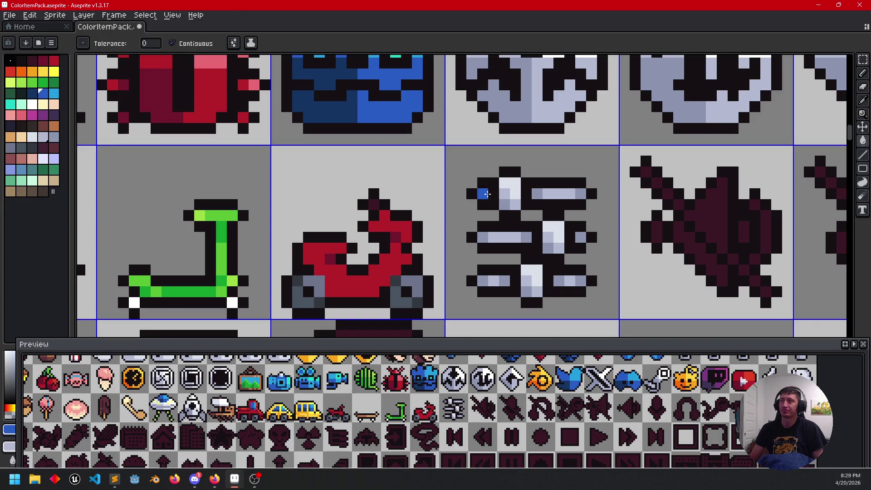
left_click(513, 239)
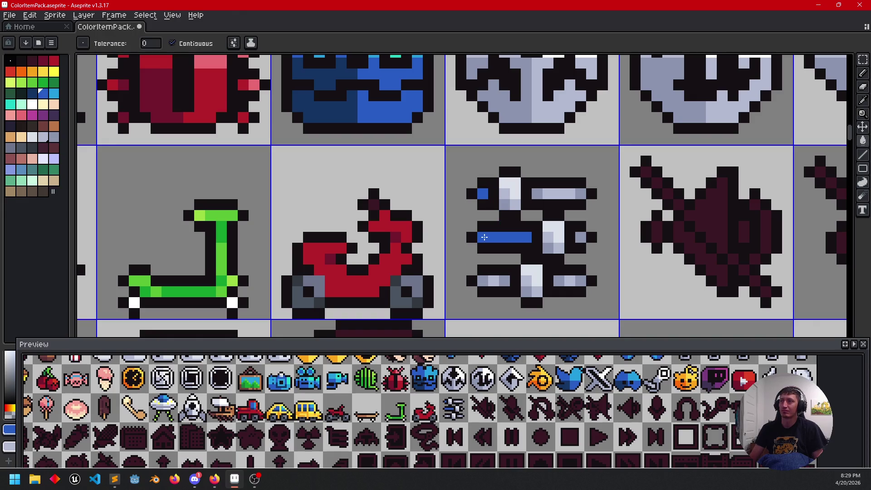
left_click(499, 282)
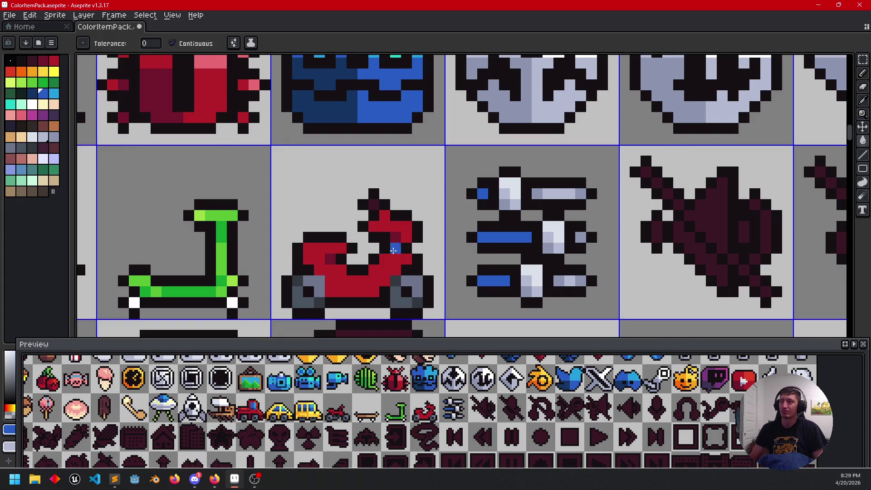
Step: Darken the bottom blue bar's leftmost pixel with the Godot icon's dark blue
scroll(390, 252, "down", 2)
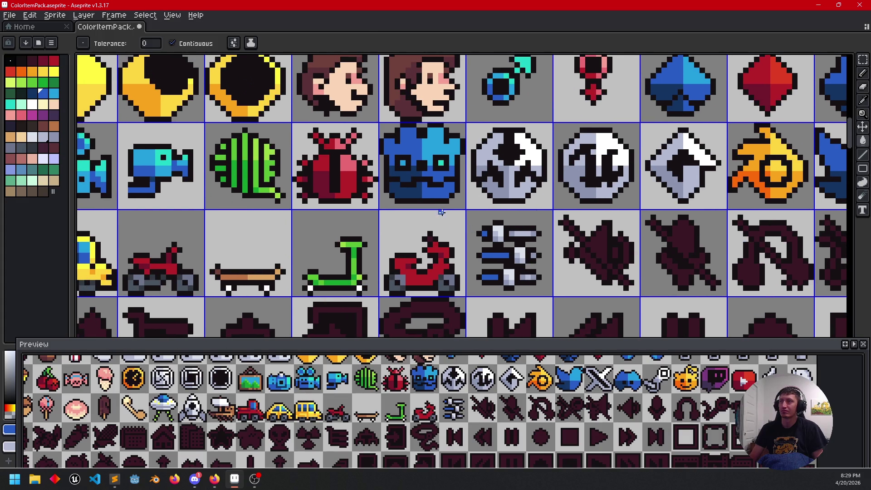
key("i")
left_click(437, 143, "alt")
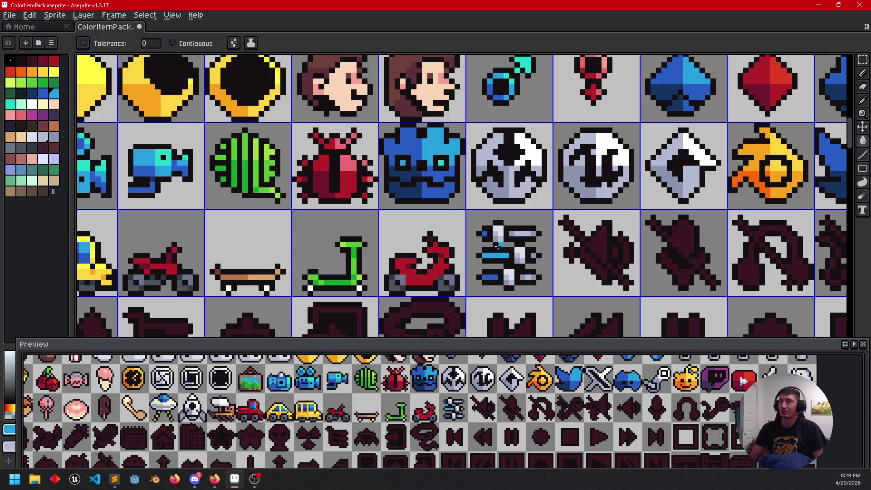
key("b")
scroll(503, 251, "up", 1)
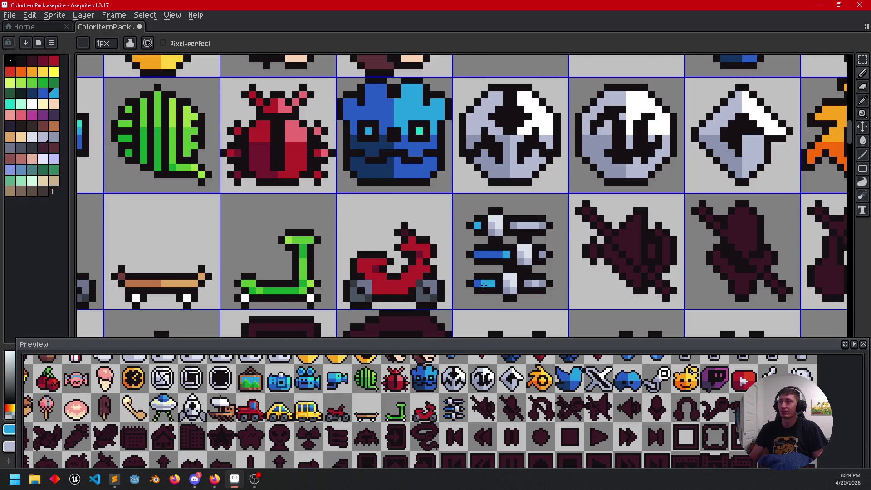
scroll(463, 263, "up", 1)
scroll(444, 204, "down", 2)
left_click(425, 178, "alt")
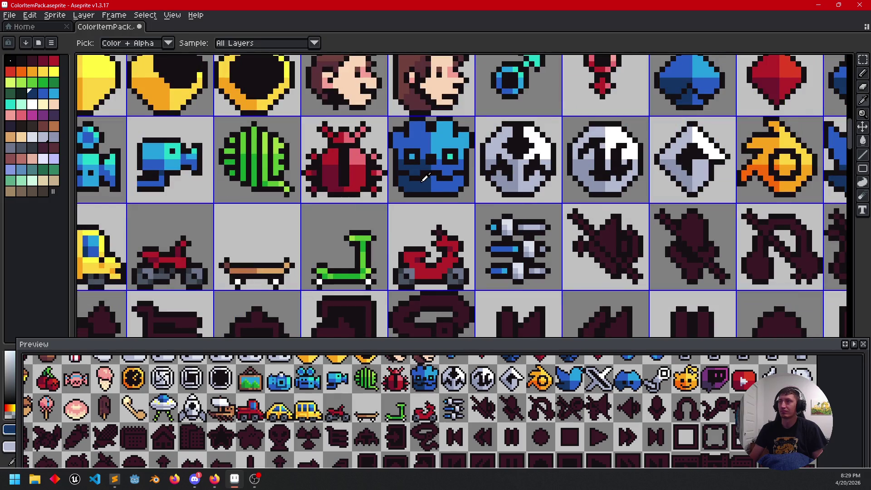
scroll(493, 248, "up", 2)
left_click(494, 294)
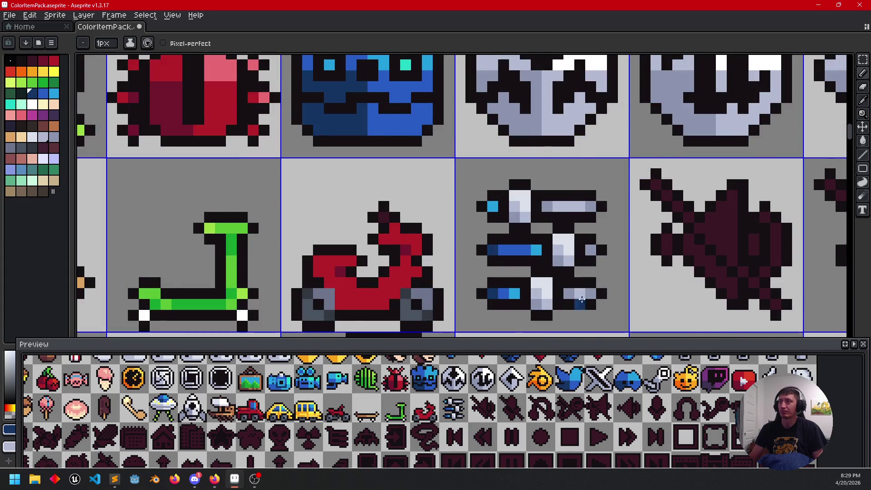
Step: Pan across the sheet to the muted speaker icons, then to the vehicle row
scroll(574, 303, "down", 2)
left_click_drag(621, 292, 547, 251)
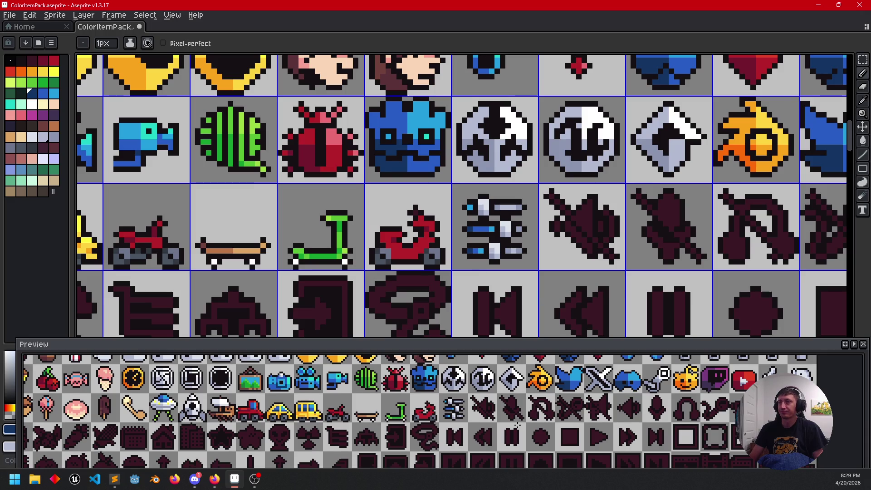
left_click_drag(542, 245, 440, 219)
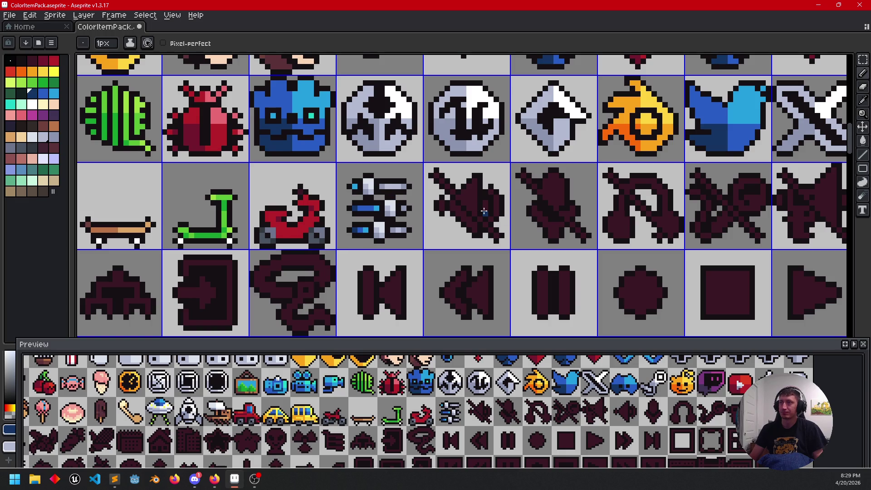
scroll(484, 211, "up", 1)
mouse_move(461, 168)
left_mouse_down()
mouse_move(504, 214)
mouse_move(501, 197)
left_mouse_up()
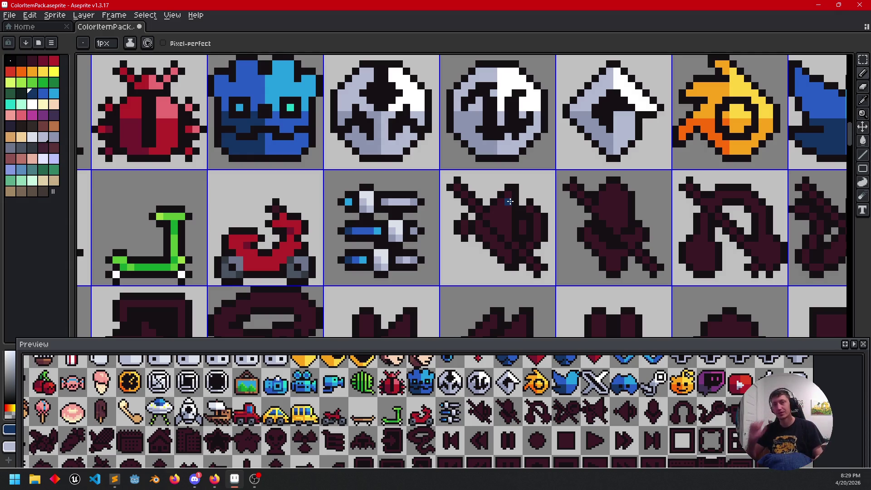
left_click_drag(520, 226, 482, 233)
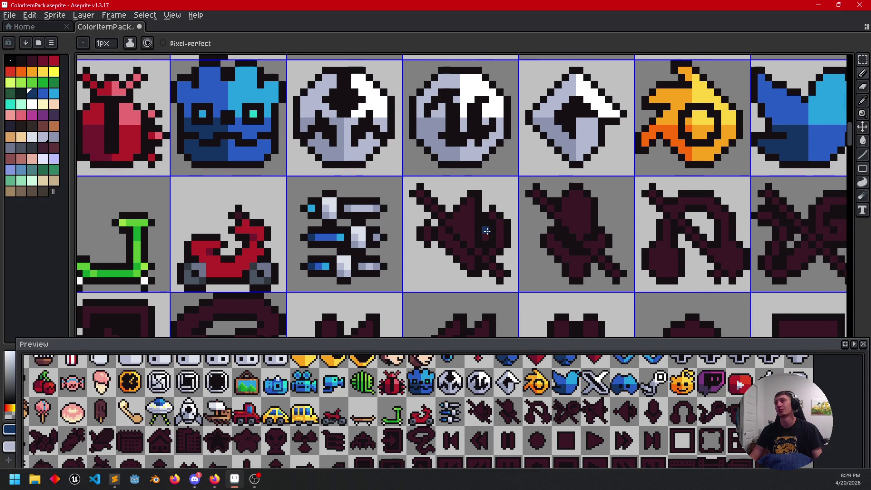
scroll(486, 232, "up", 1)
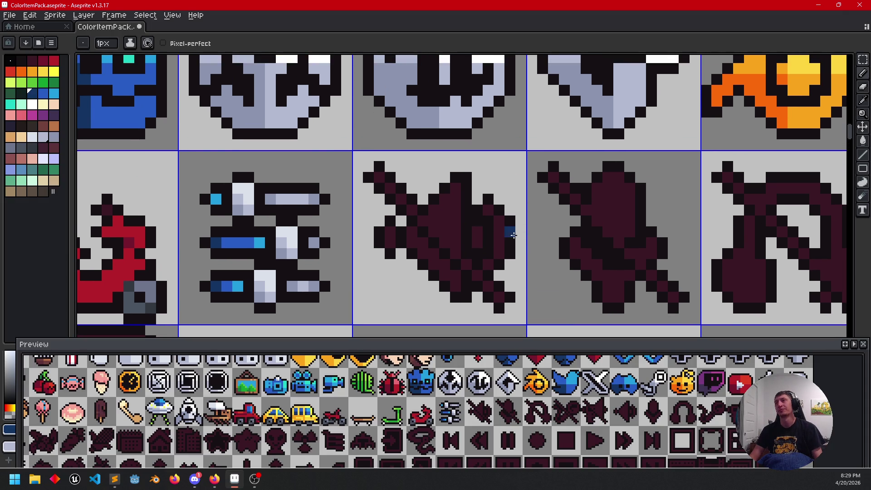
scroll(515, 232, "down", 3)
left_click_drag(358, 271, 453, 246)
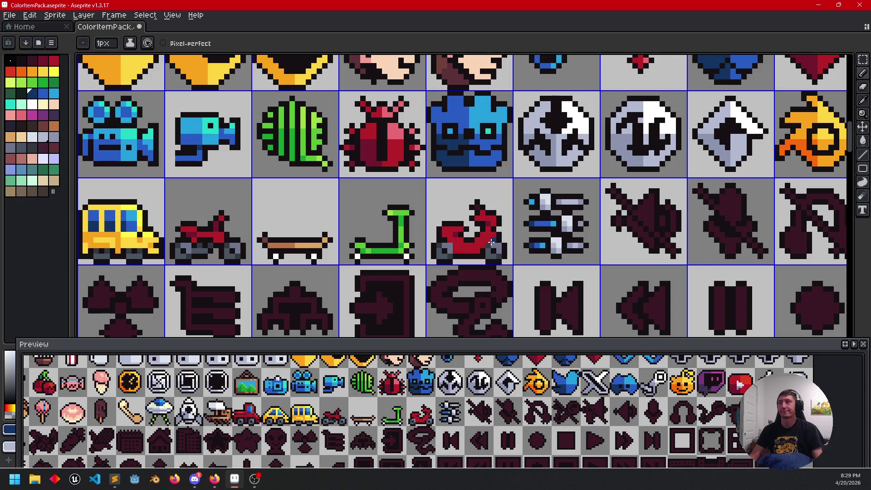
Step: Shade the red moped's body with darker red and maroon strokes
scroll(489, 242, "up", 2)
left_click(345, 207, "alt")
mouse_move(347, 263)
left_mouse_down()
mouse_move(412, 253)
mouse_move(453, 274)
left_mouse_up()
scroll(453, 275, "down", 3)
left_click_drag(531, 271, 562, 231)
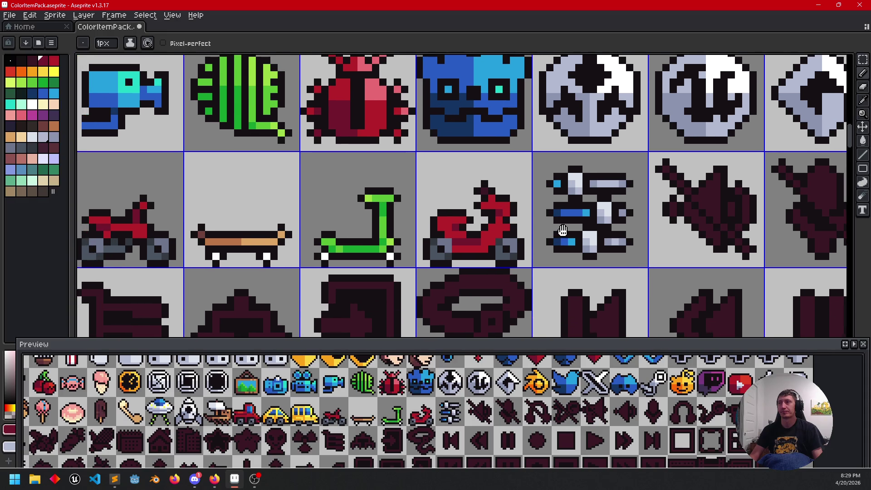
scroll(467, 227, "up", 2)
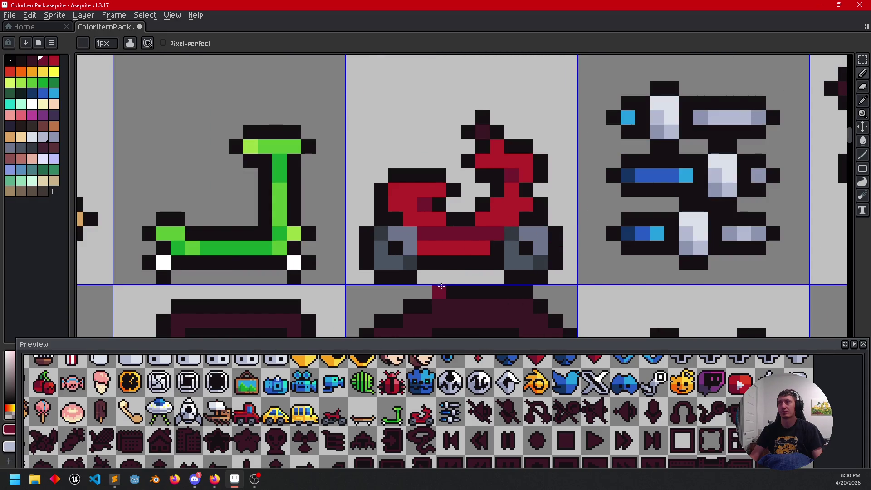
key("alt")
mouse_move(485, 216)
left_mouse_down()
mouse_move(525, 205)
mouse_move(510, 220)
left_mouse_up()
scroll(513, 222, "down", 2)
scroll(522, 256, "up", 2)
left_click(485, 218, "alt")
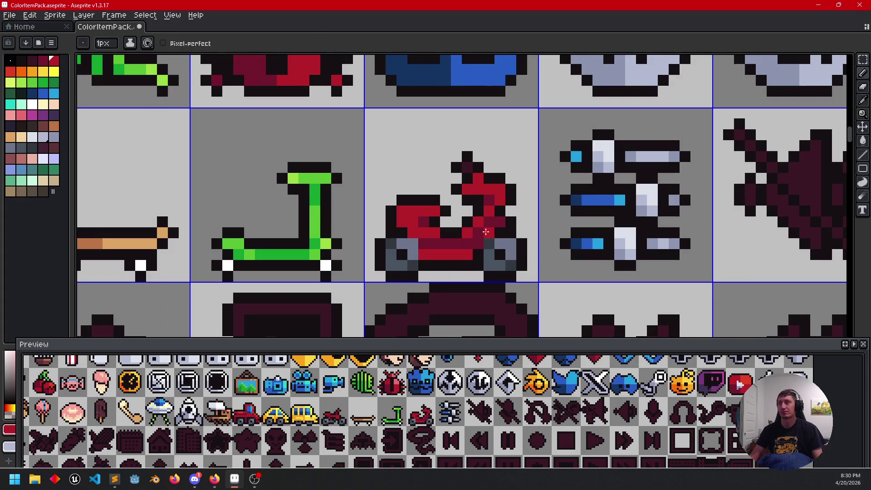
scroll(513, 256, "down", 1)
scroll(544, 263, "left", 1)
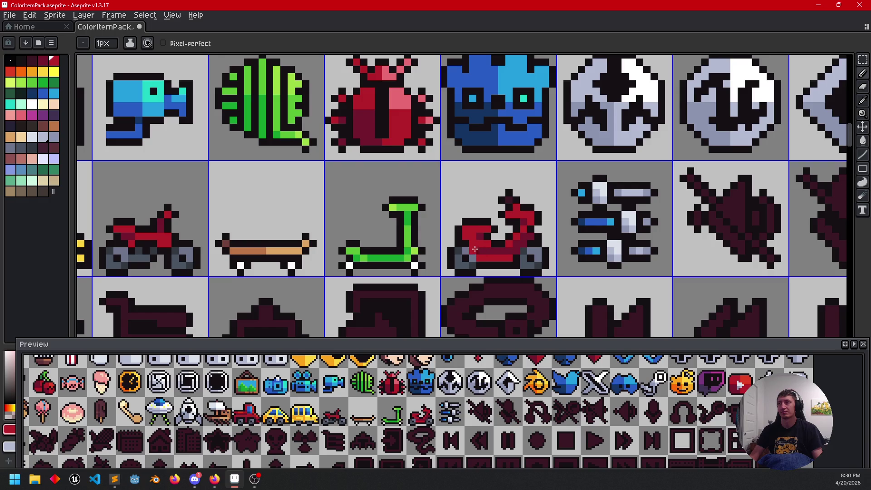
scroll(475, 250, "up", 2)
Step: Paint the moped's seat dark grey with a lighter slate-grey highlight
key("alt")
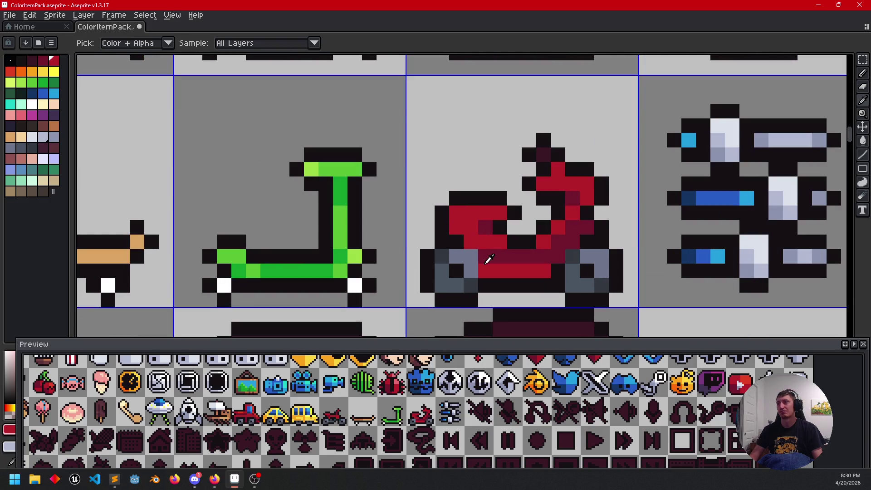
left_click(474, 276, "alt")
left_click_drag(456, 213, 498, 213)
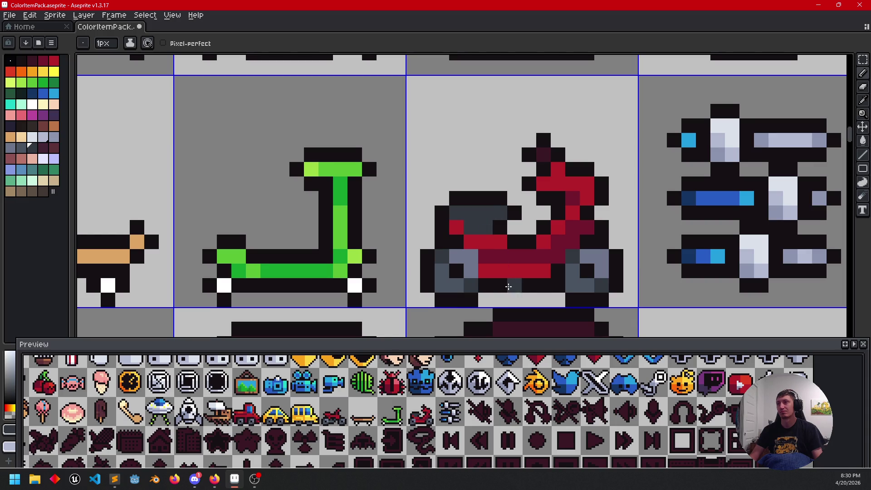
key("alt")
left_click(459, 277, "alt")
left_click_drag(471, 213, 502, 213)
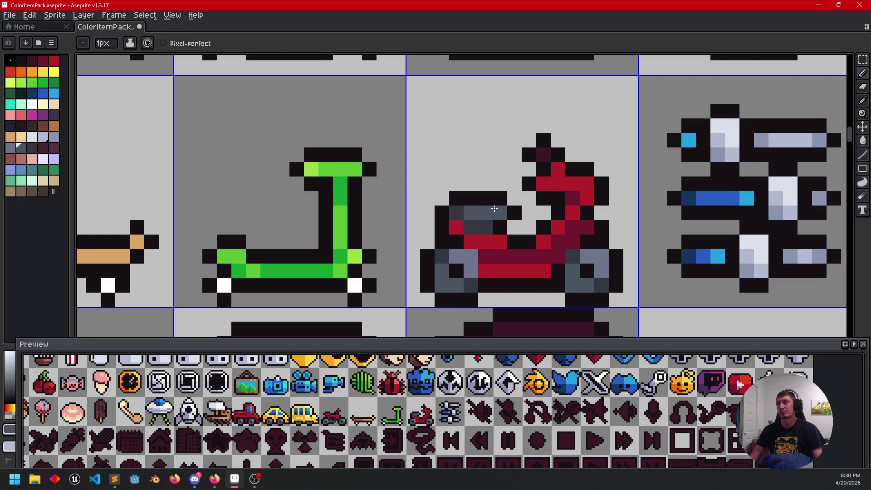
Step: Select bright red and pan the canvas and preview toward the vehicle thumbnails
scroll(550, 249, "down", 1)
mouse_move(586, 263)
left_mouse_down()
mouse_move(547, 252)
mouse_move(563, 227)
mouse_move(566, 235)
left_mouse_up()
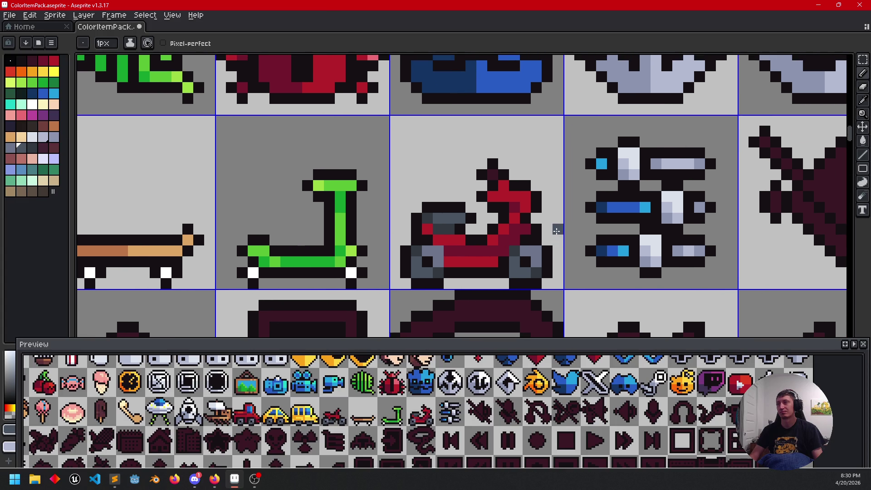
left_click(499, 185, "alt")
left_click_drag(579, 229, 568, 229)
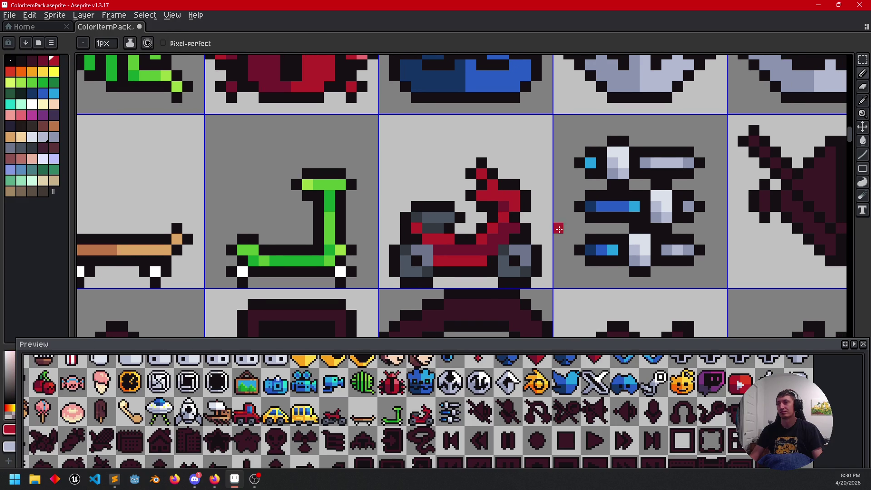
scroll(508, 407, "up", 4)
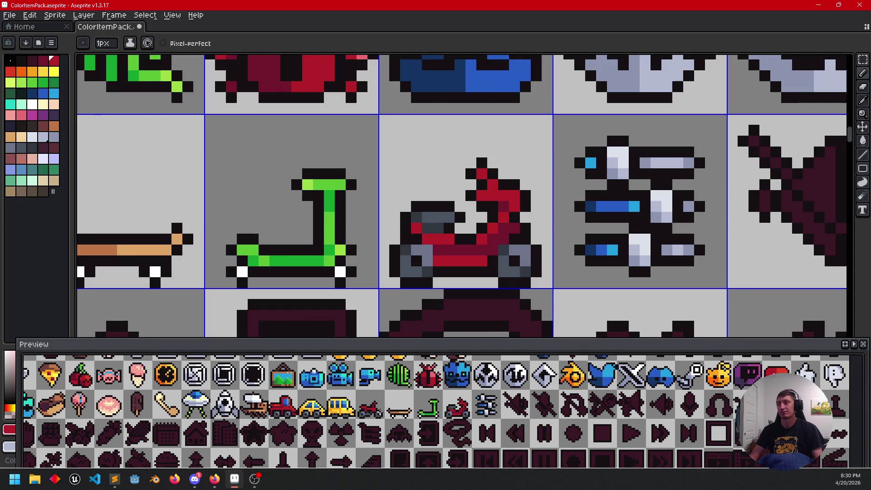
mouse_move(508, 408)
left_mouse_down()
mouse_move(229, 443)
mouse_move(537, 447)
mouse_move(420, 428)
left_mouse_up()
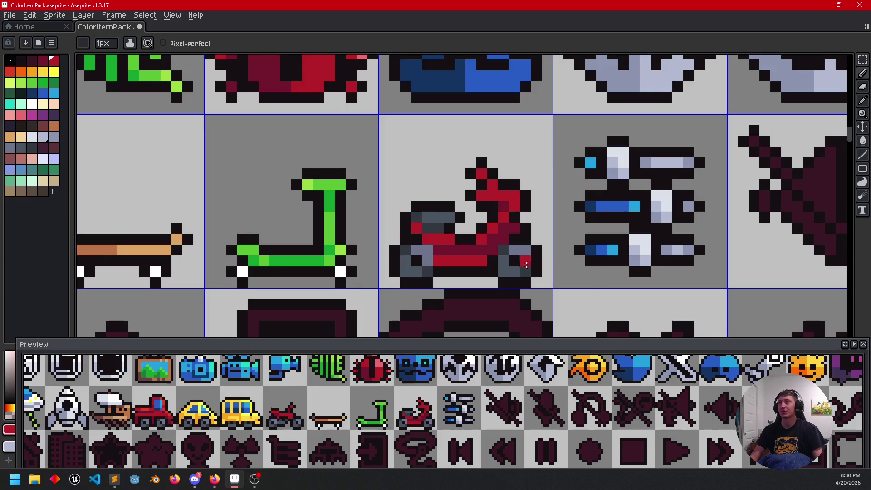
scroll(519, 265, "down", 2)
scroll(431, 277, "right", 2)
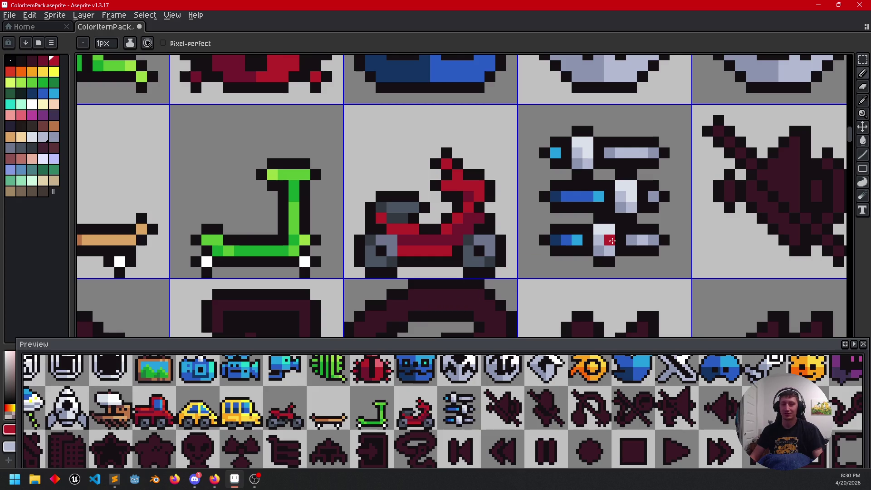
scroll(507, 269, "down", 1)
scroll(507, 268, "right", 4)
scroll(507, 269, "down", 3)
scroll(394, 259, "right", 4)
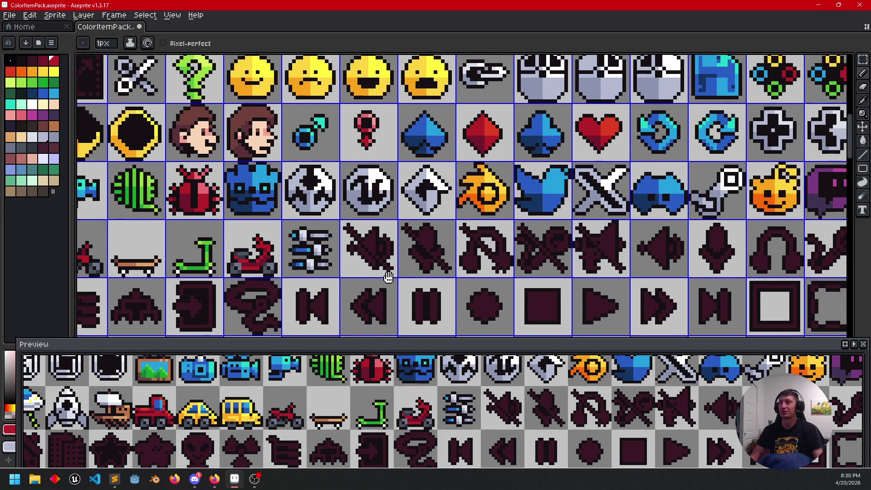
Step: Dock the Preview window along the bottom beside the colour picker, zoomed on the muted speaker
scroll(394, 260, "down", 1)
scroll(394, 259, "left", 1)
mouse_move(394, 259)
left_mouse_down()
mouse_move(504, 268)
mouse_move(505, 284)
left_mouse_up()
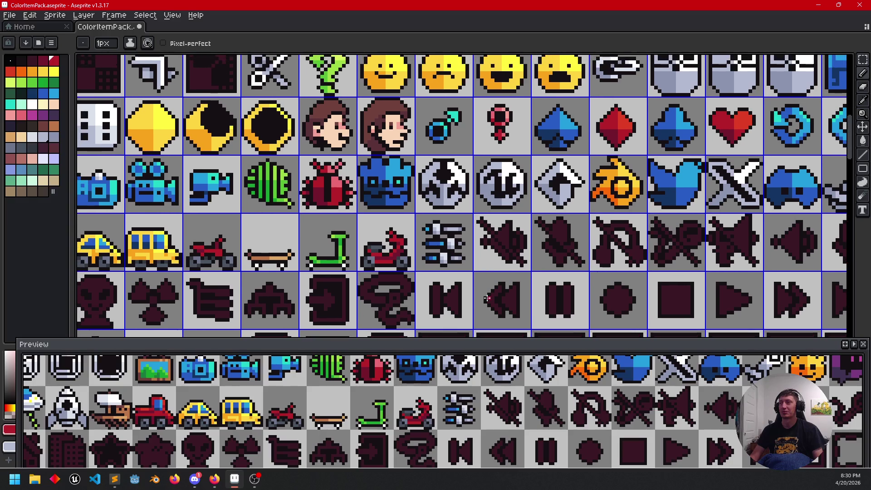
mouse_move(299, 353)
left_mouse_down()
mouse_move(468, 156)
mouse_move(480, 116)
left_mouse_up()
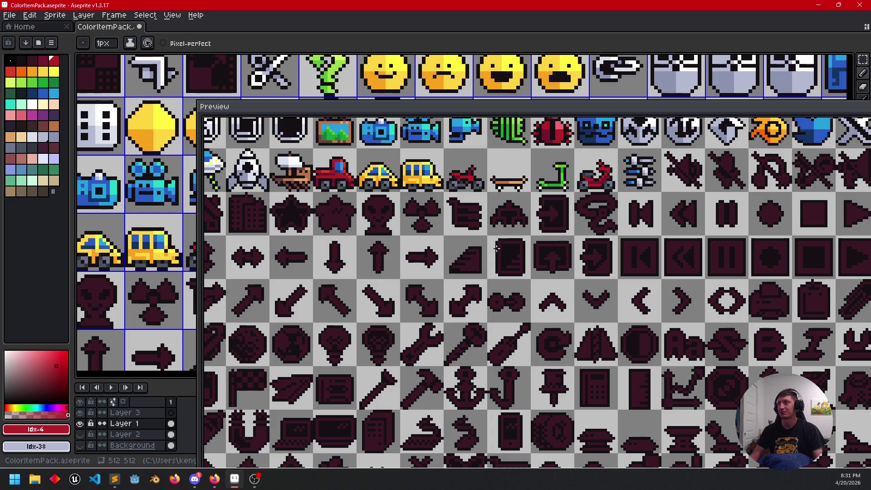
mouse_move(404, 423)
left_mouse_down()
mouse_move(354, 463)
mouse_move(315, 463)
left_mouse_up()
mouse_move(462, 113)
left_mouse_down()
mouse_move(433, 162)
mouse_move(344, 221)
mouse_move(347, 237)
left_mouse_up()
mouse_move(409, 417)
left_mouse_down()
mouse_move(396, 242)
mouse_move(400, 352)
left_mouse_up()
mouse_move(475, 271)
left_mouse_down()
mouse_move(472, 212)
mouse_move(448, 266)
left_mouse_up()
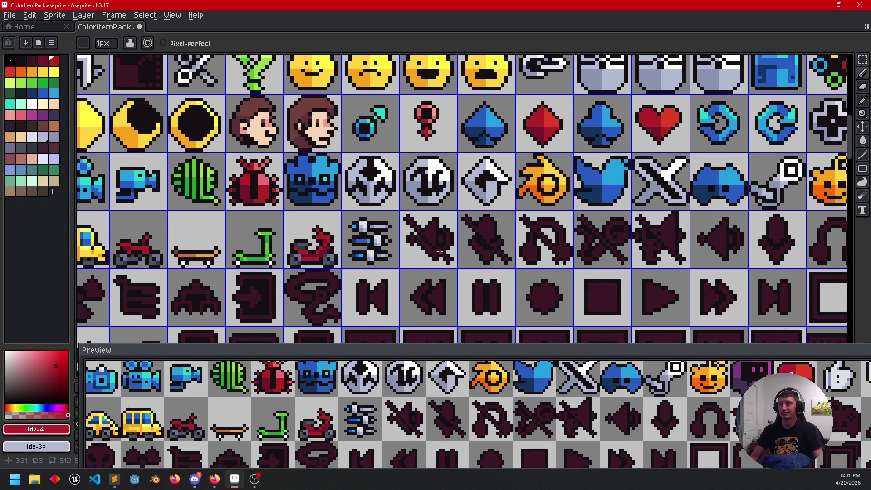
scroll(450, 256, "up", 3)
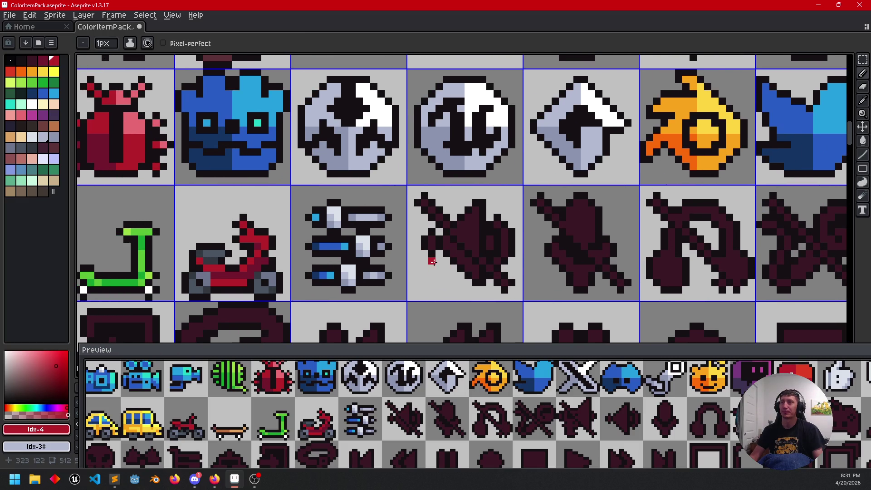
Step: Draw the slash across the muted speaker, redoing it in the moped's red
left_click(365, 213, "alt")
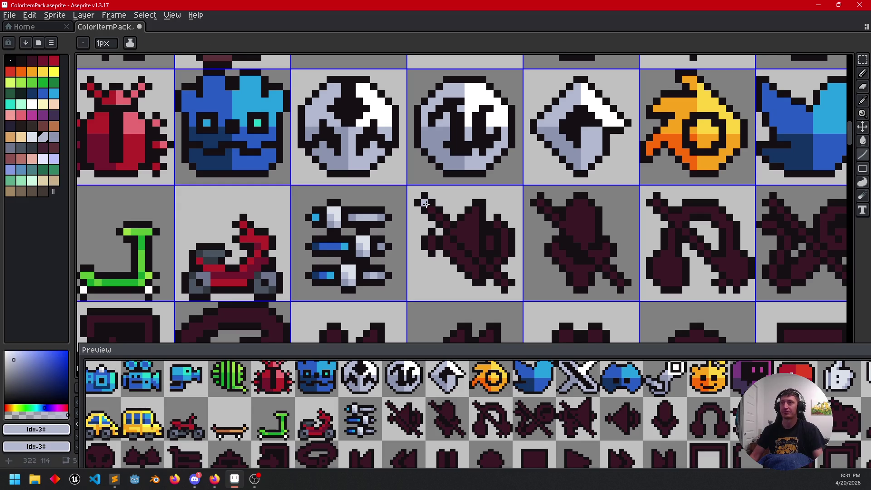
left_click(473, 247, "shift")
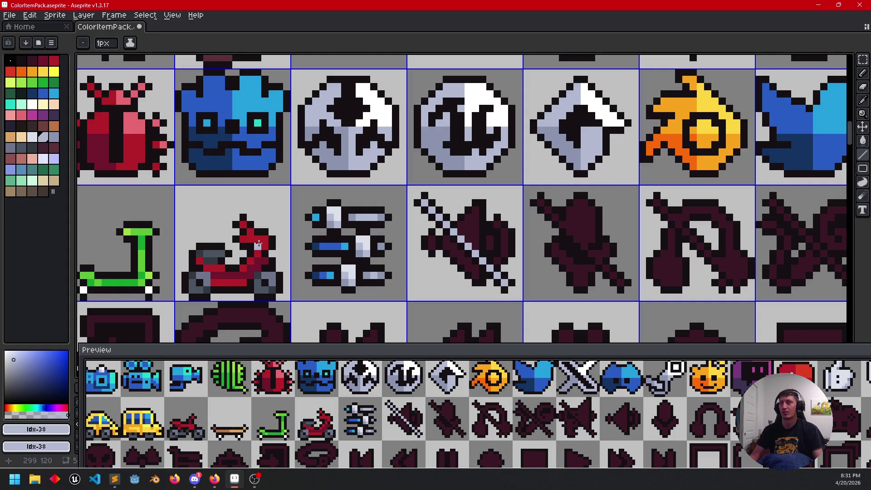
left_click(258, 244, "alt")
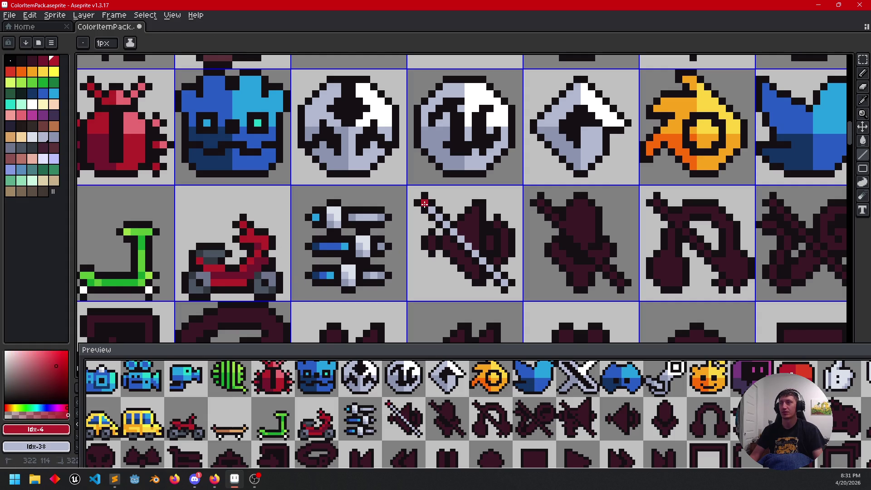
left_click(504, 282, "shift")
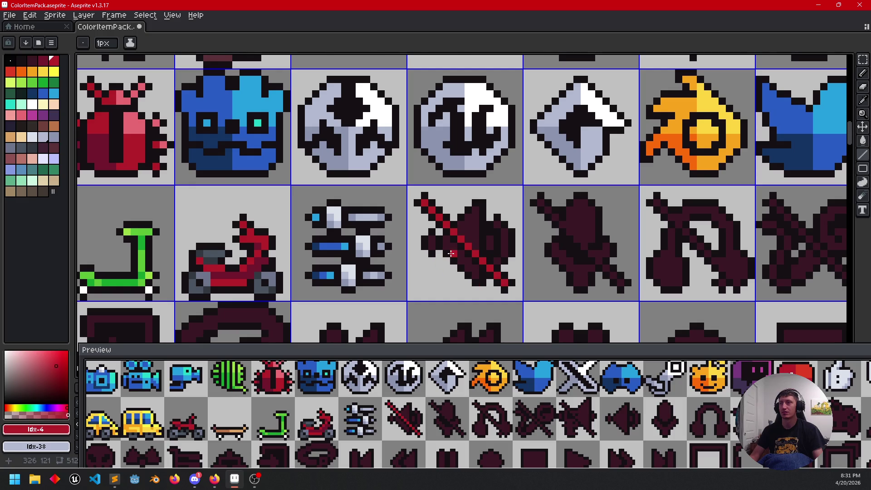
scroll(451, 254, "up", 3)
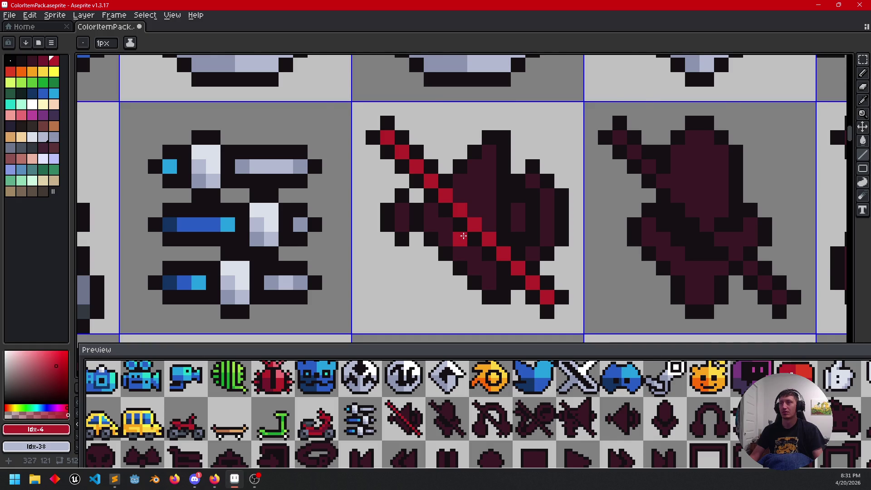
scroll(463, 236, "down", 1)
Step: Bucket-fill the speaker's upper, lower and right-edge areas light grey and close the red slash gap
key("g")
left_click(297, 225, "alt")
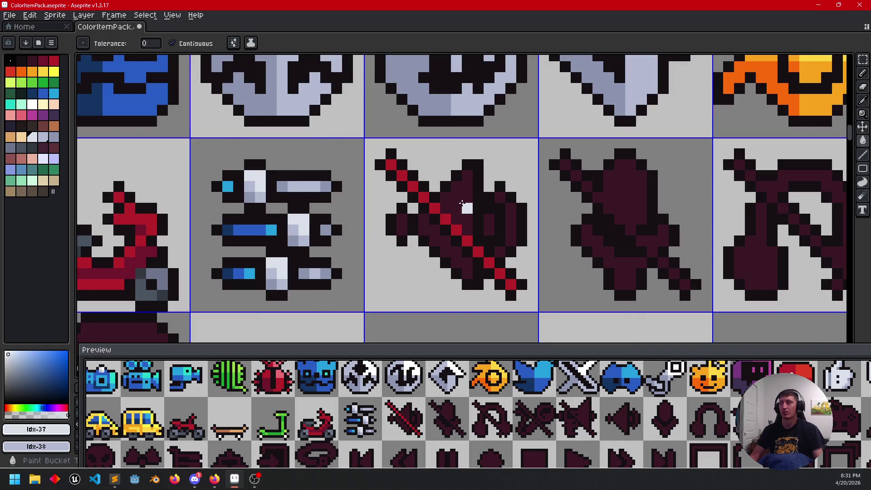
left_click(462, 203)
left_click(445, 240)
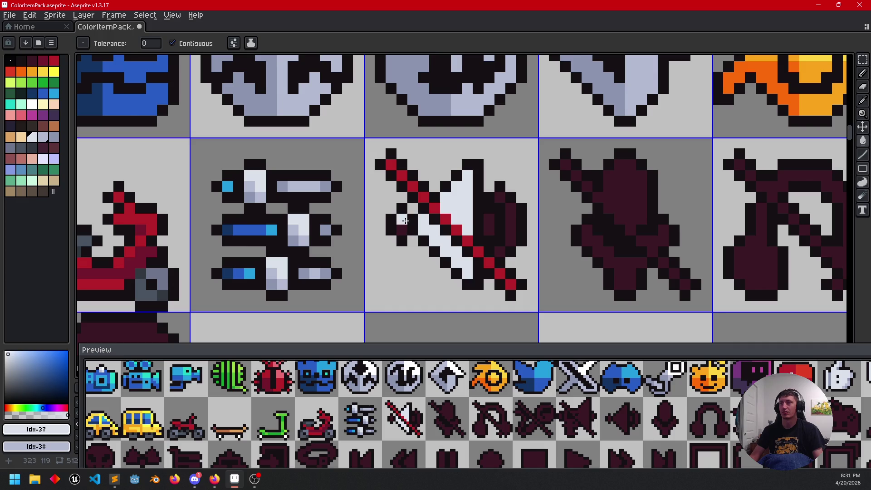
left_click(512, 222)
left_click(500, 198)
scroll(564, 236, "up", 1)
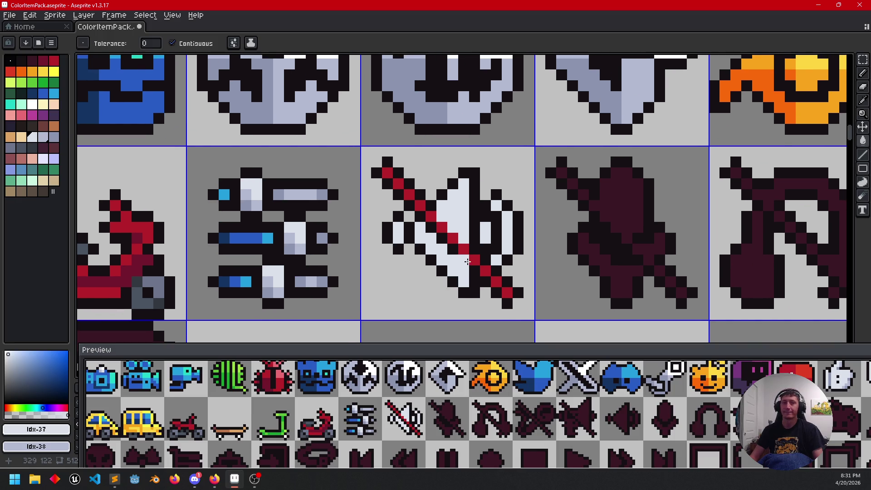
left_click(472, 259)
scroll(509, 227, "down", 1)
scroll(504, 249, "up", 1)
scroll(472, 252, "down", 1)
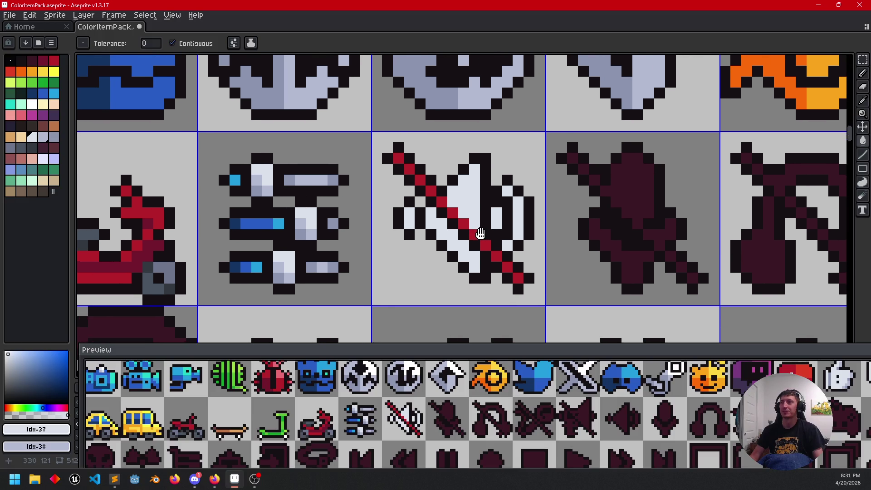
Step: Touch up a stray pixel on the muted speaker with pale grey using the Pencil
left_click_drag(417, 276, 403, 285)
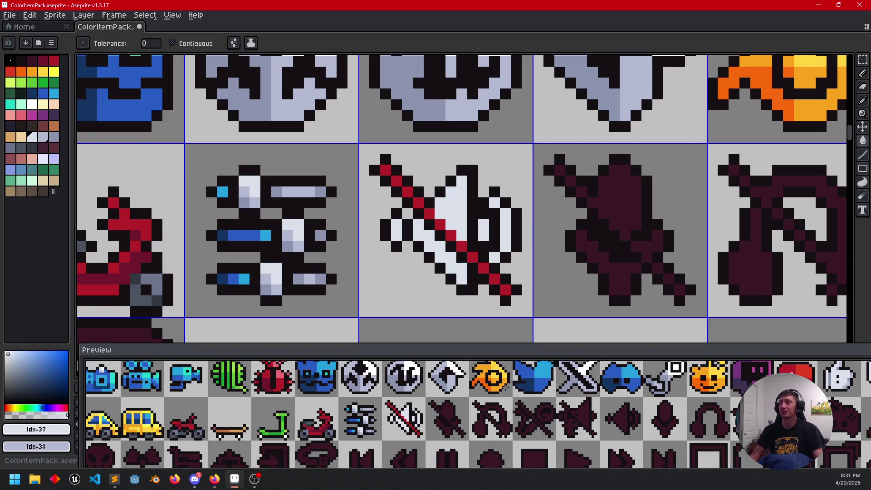
left_click_drag(527, 234, 563, 245)
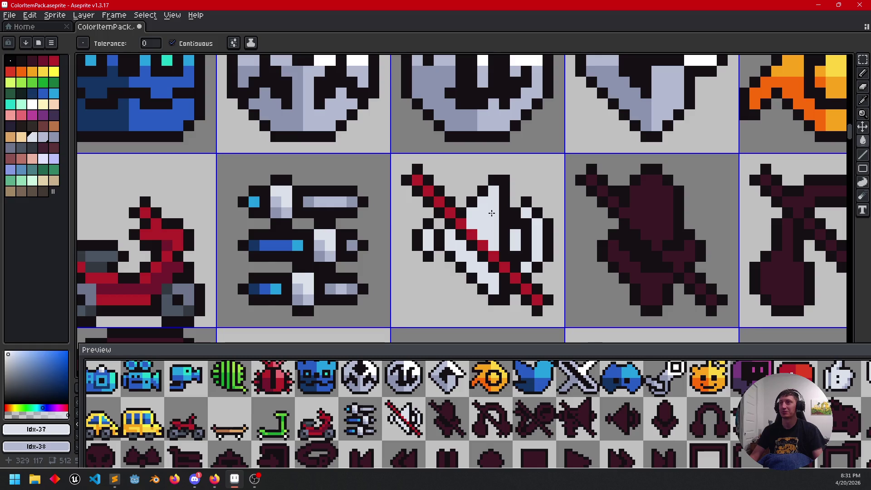
left_click(436, 121, "alt")
key("b")
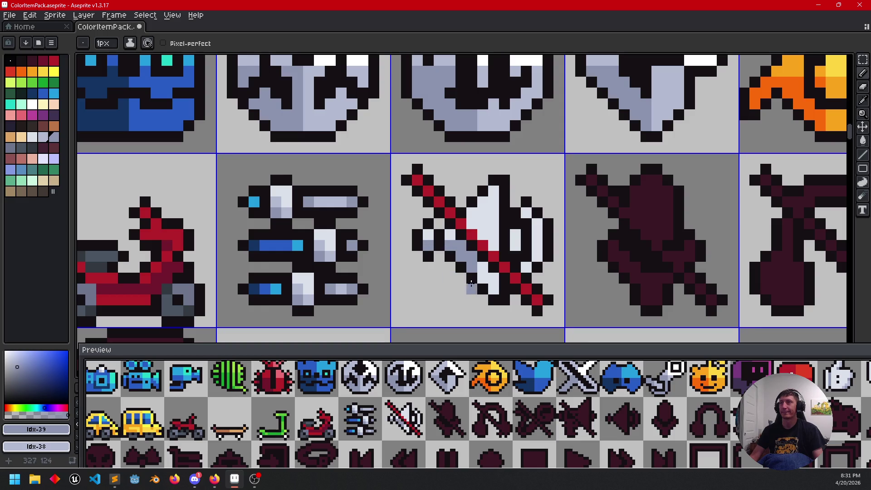
left_click(506, 117, "alt")
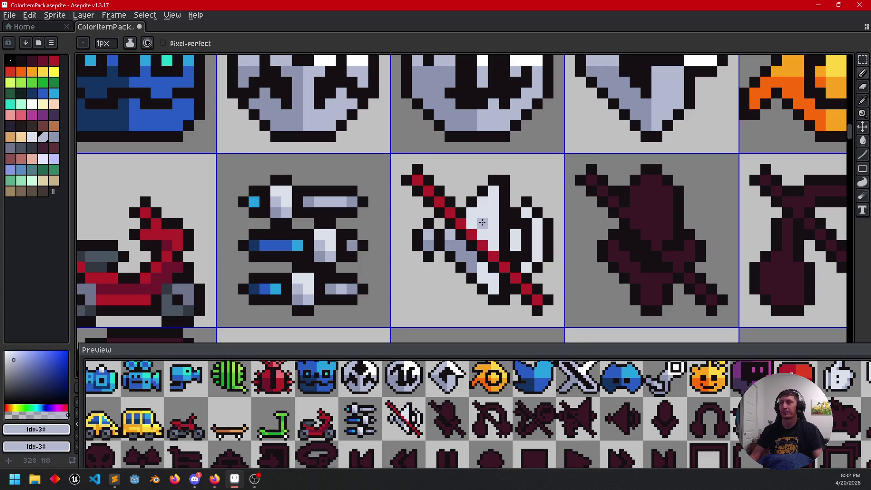
left_click(525, 289)
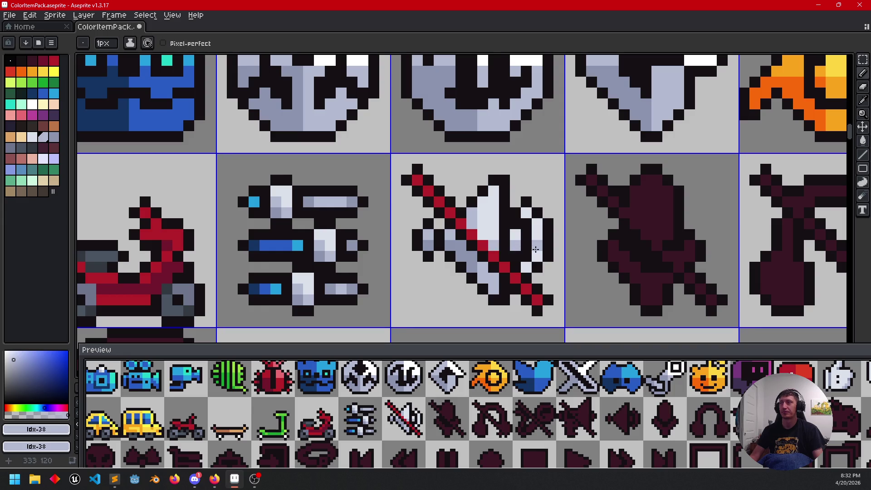
scroll(572, 259, "down", 4)
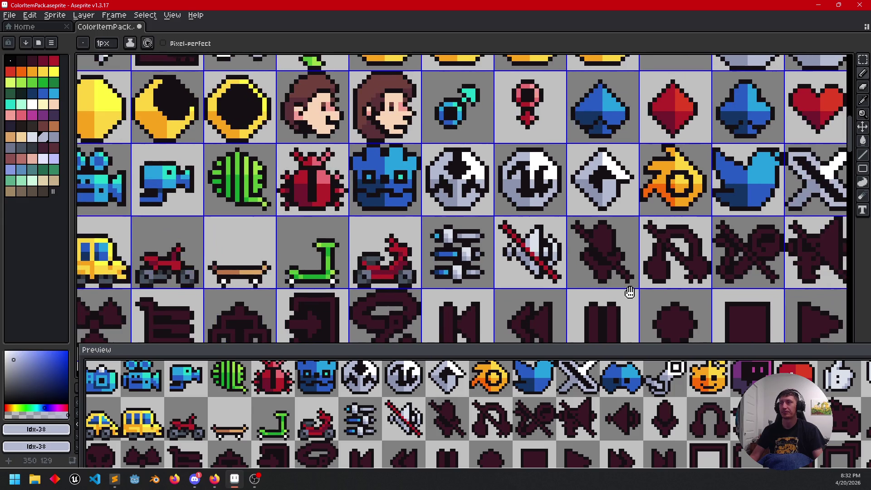
Step: Draw a red diagonal slash across the microphone icon
scroll(522, 280, "up", 1)
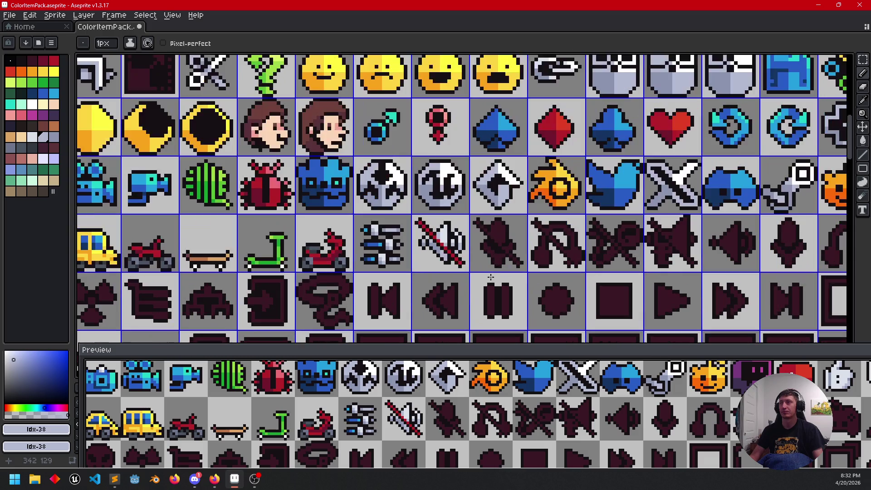
scroll(493, 275, "up", 1)
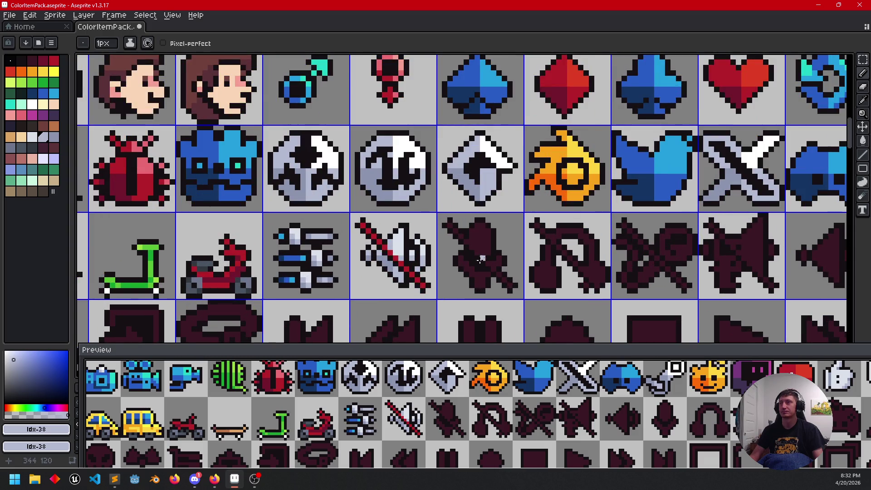
scroll(481, 262, "up", 2)
left_click(345, 272, "alt")
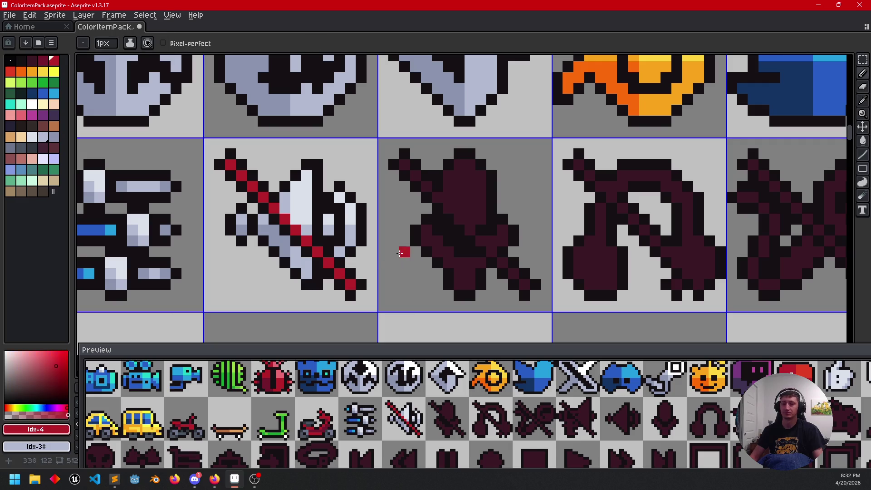
mouse_move(405, 165)
left_mouse_down()
mouse_move(467, 241)
mouse_move(523, 289)
left_mouse_up()
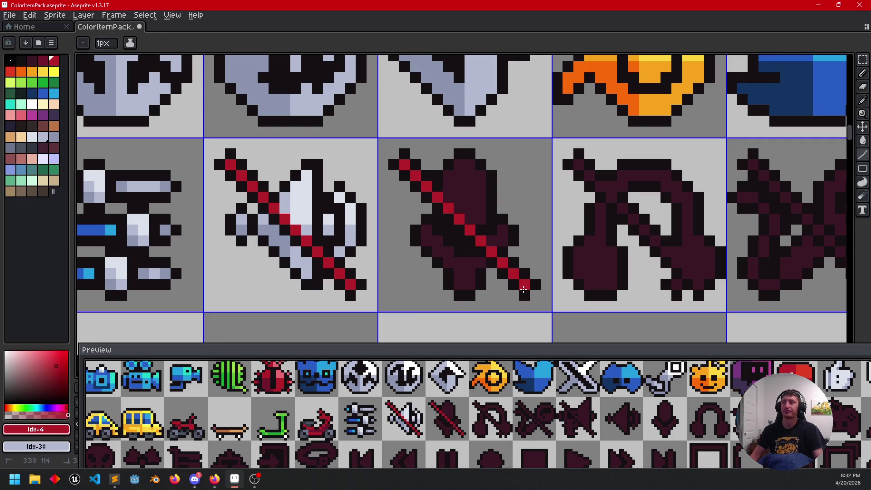
Step: Fill the microphone head light and shade its left side lavender
left_click(315, 199, "alt")
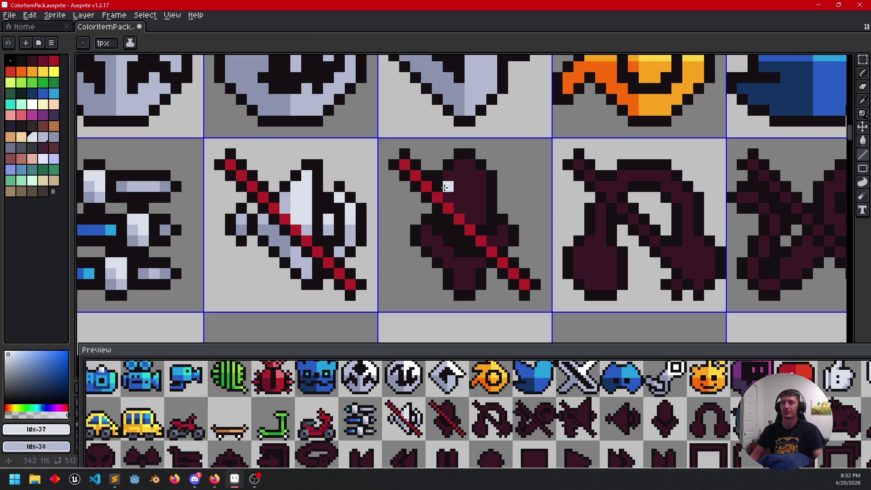
key("g")
left_click(475, 217)
right_click(496, 224)
left_click(497, 239)
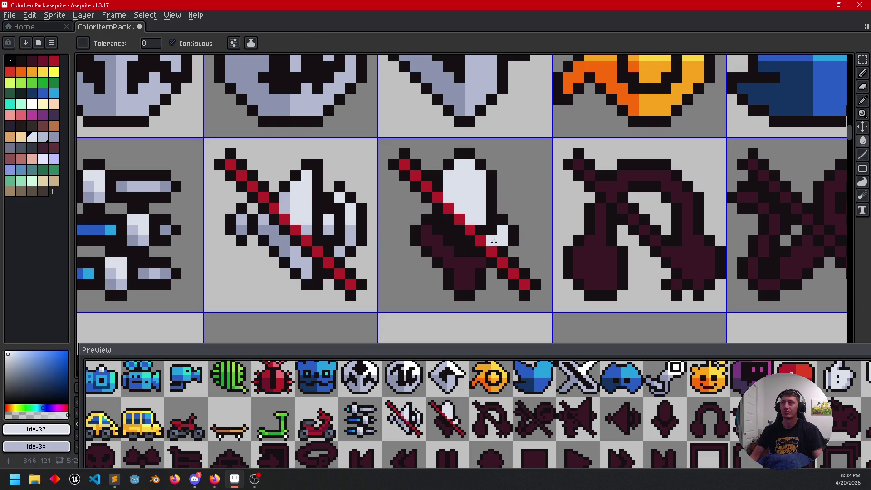
left_click(447, 219, "alt")
key("b")
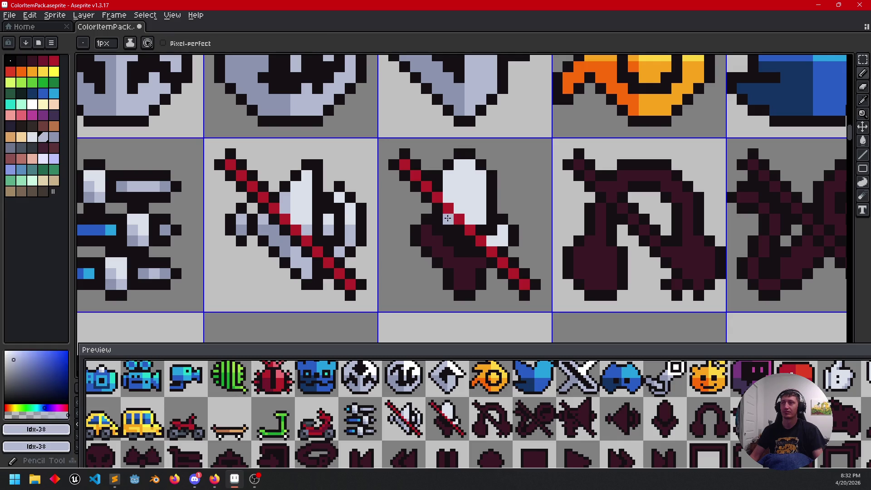
left_click_drag(455, 205, 457, 165)
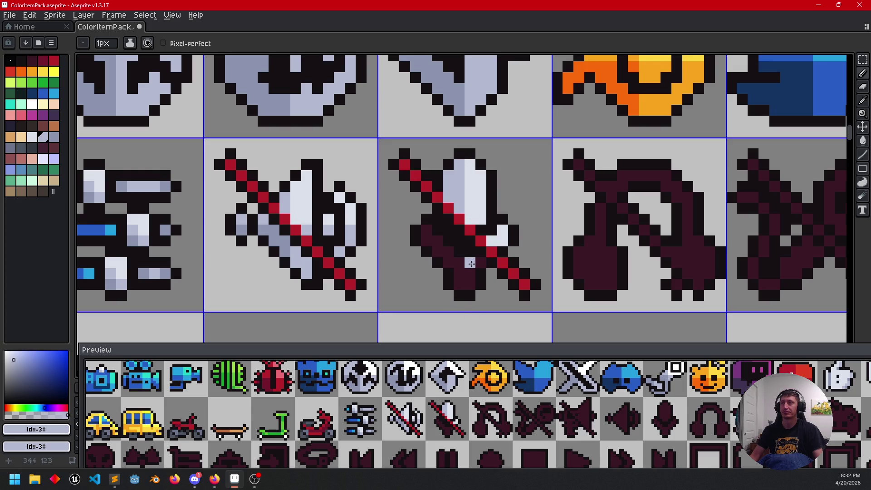
Step: Fill the microphone stand with the lighter grey sampled from the speaker icon
key("i")
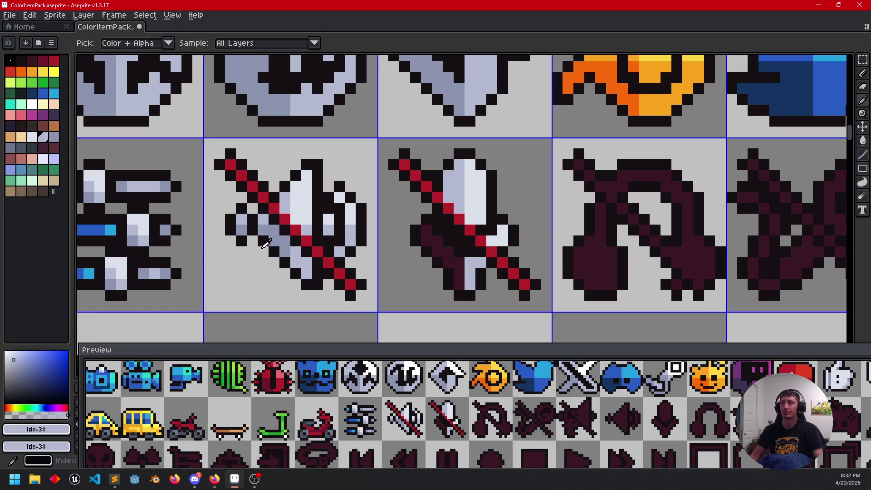
left_click(273, 234)
key("b")
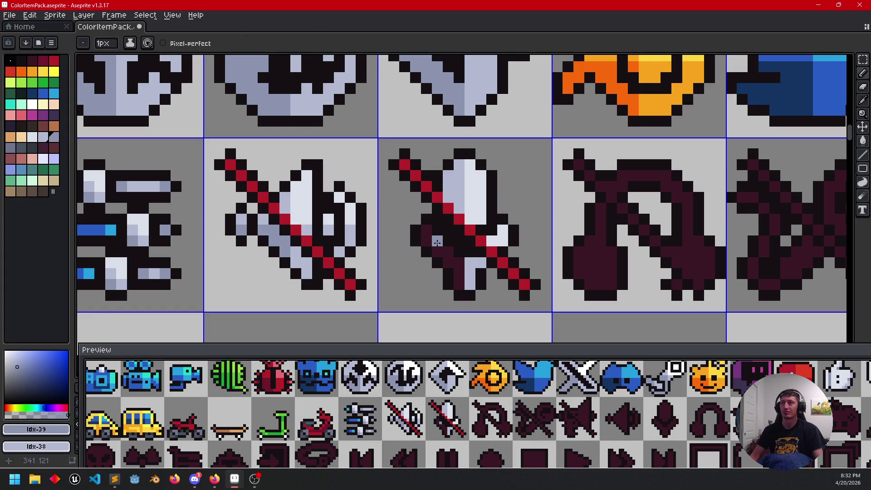
key("g")
left_click(431, 245)
key("b")
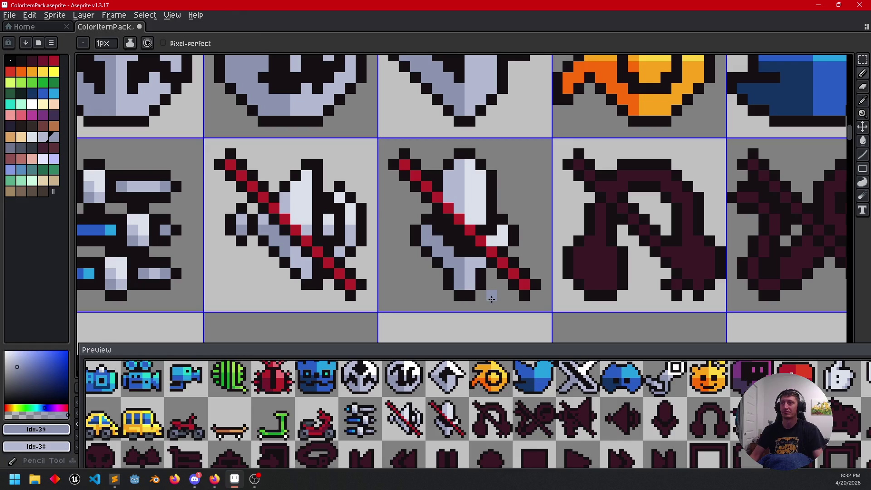
scroll(477, 296, "down", 3)
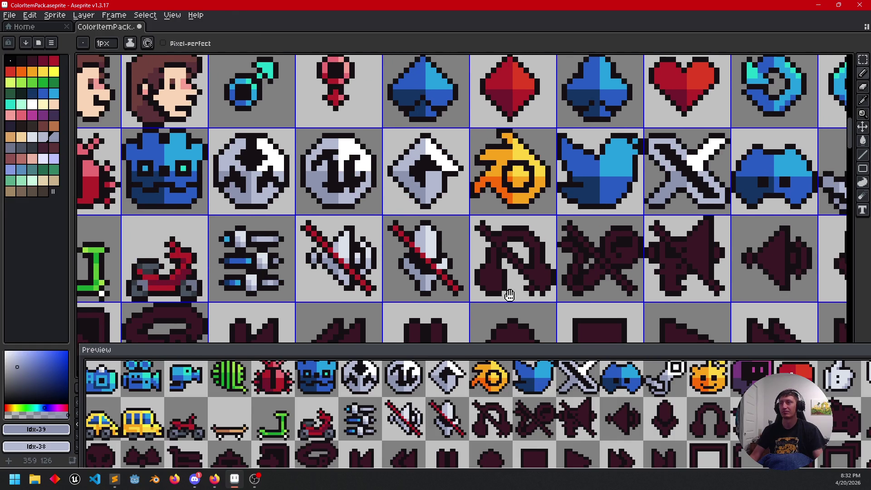
Step: Fill the headphones' earcups and band with near-white
scroll(442, 265, "up", 1)
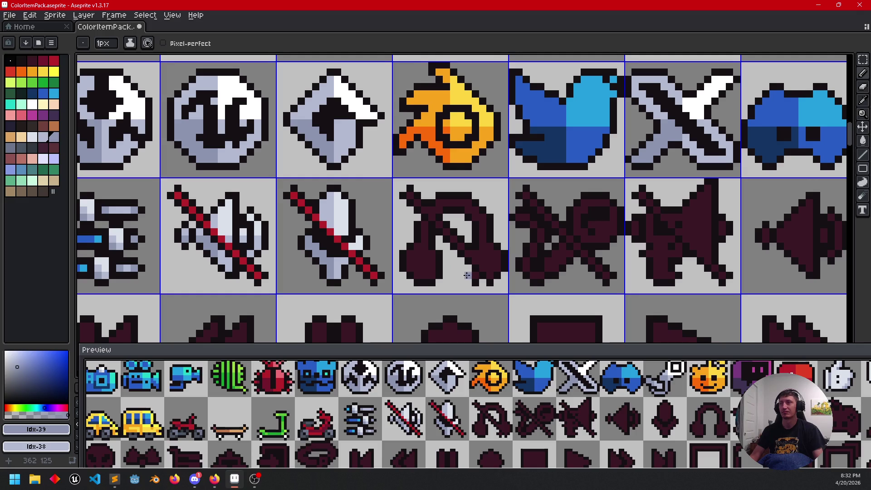
key("i")
left_click(414, 251)
key("g")
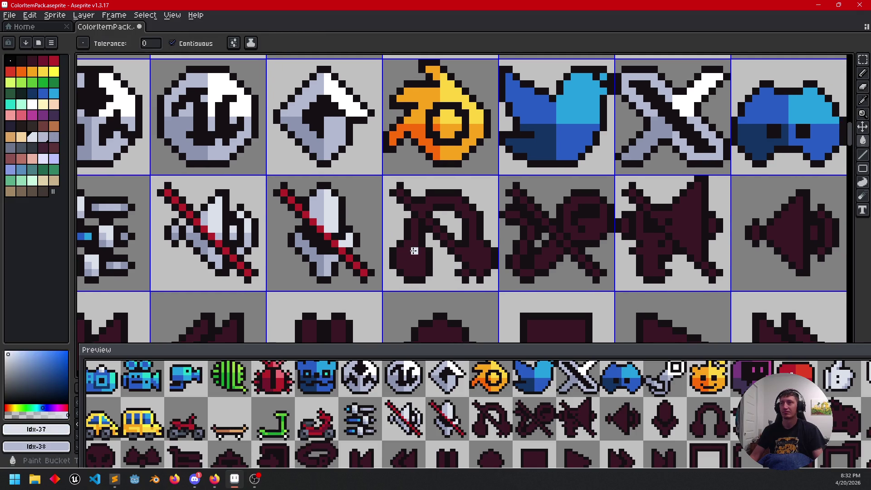
left_click(414, 251)
left_click(456, 203)
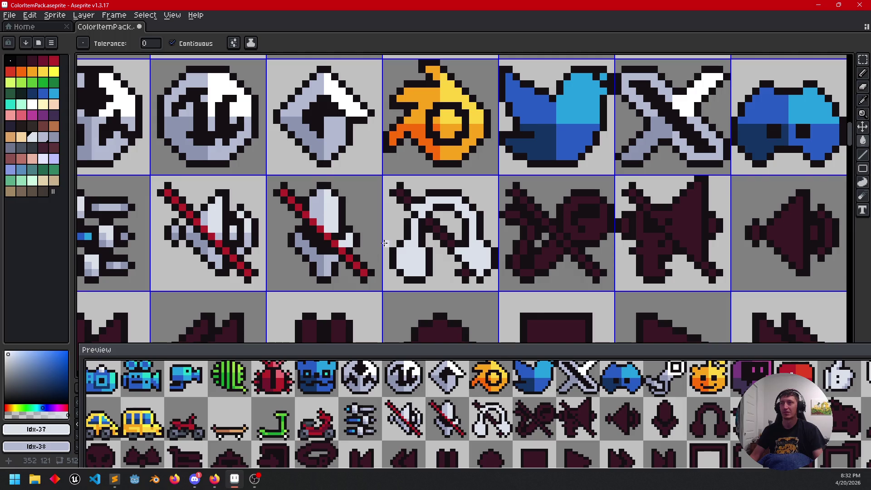
Step: Draw a red slash across the headphones, matching the other muted icons
key("i")
left_click(310, 212)
key("b")
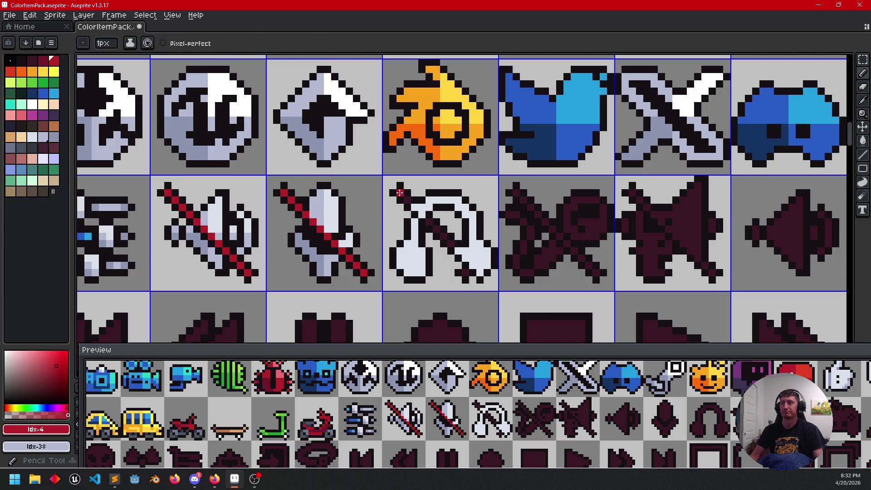
left_click(468, 256, "shift")
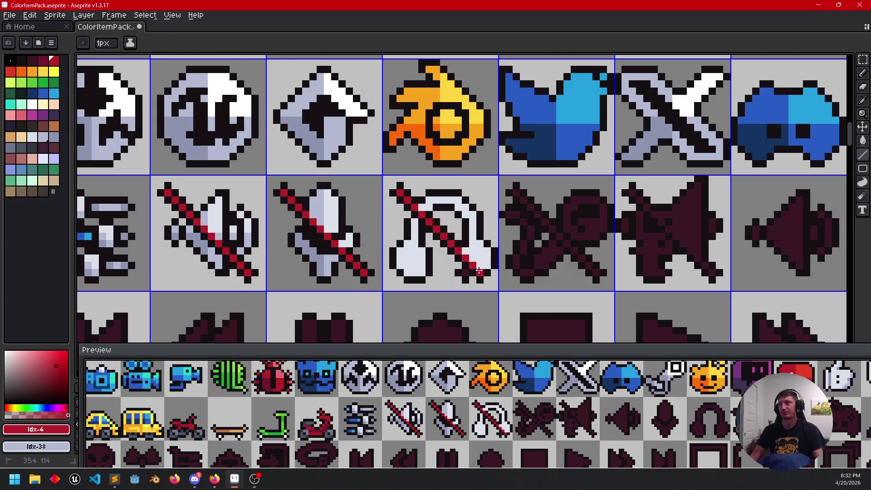
Step: Fix the headphones' outline: one pixel made white, a black pixel below the right earcup
scroll(409, 254, "left", 1)
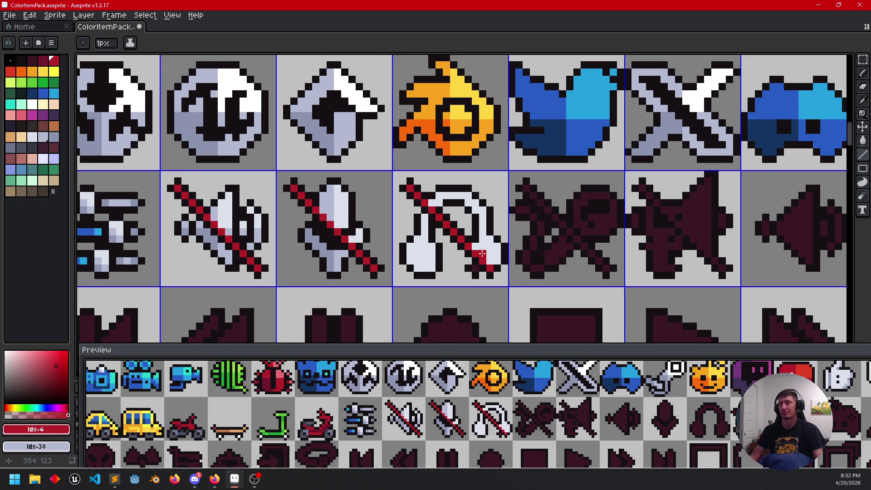
left_click(481, 254, "alt")
scroll(484, 256, "up", 2)
left_click(490, 265)
left_click(484, 245, "alt")
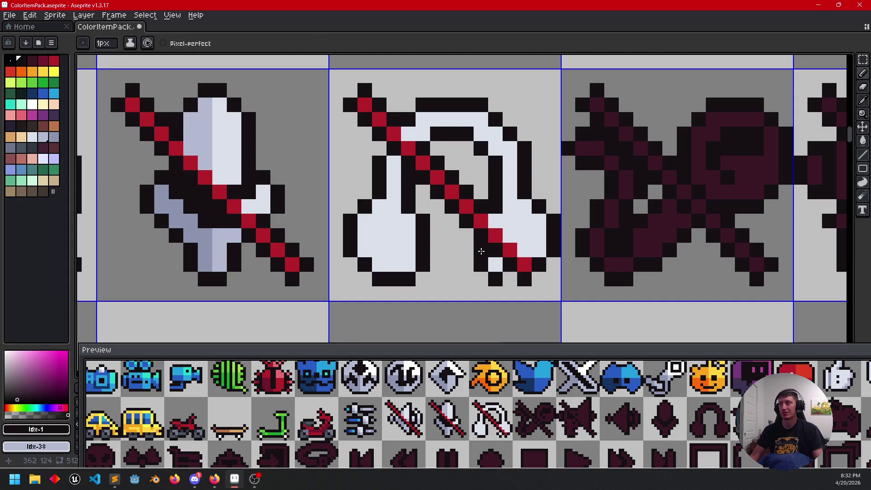
left_click(508, 275)
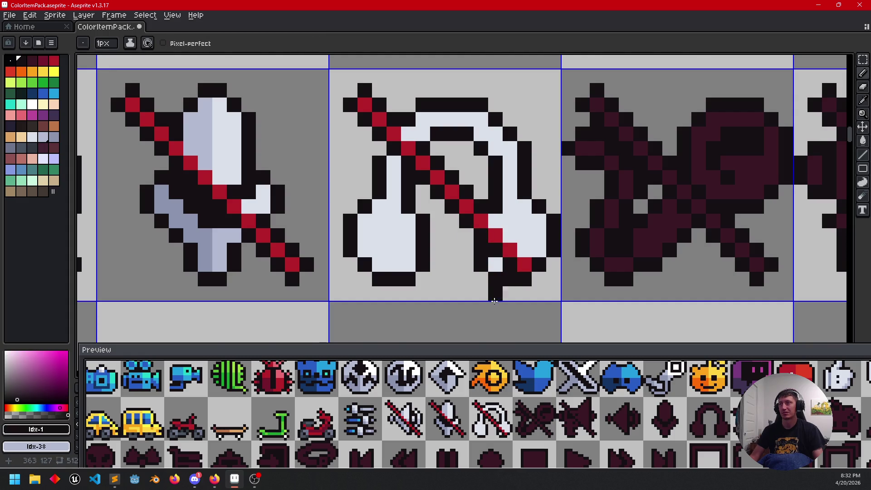
scroll(507, 272, "down", 2)
left_click_drag(512, 274, 484, 291)
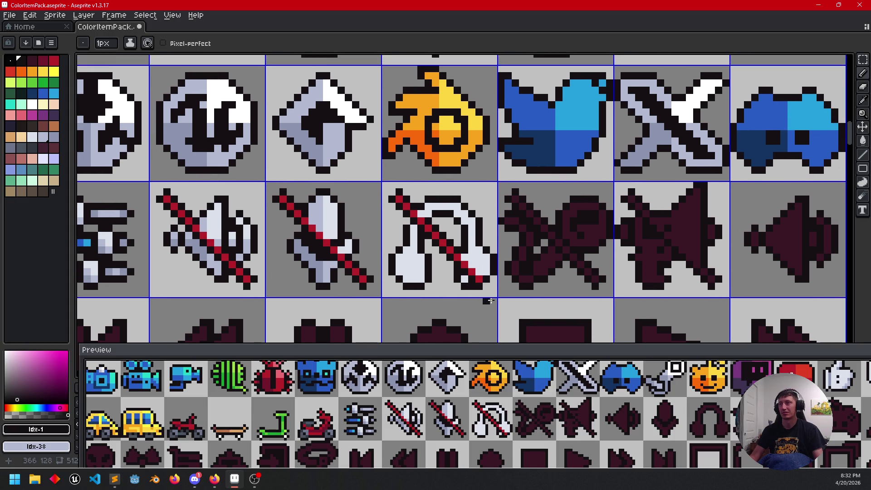
scroll(544, 284, "down", 2)
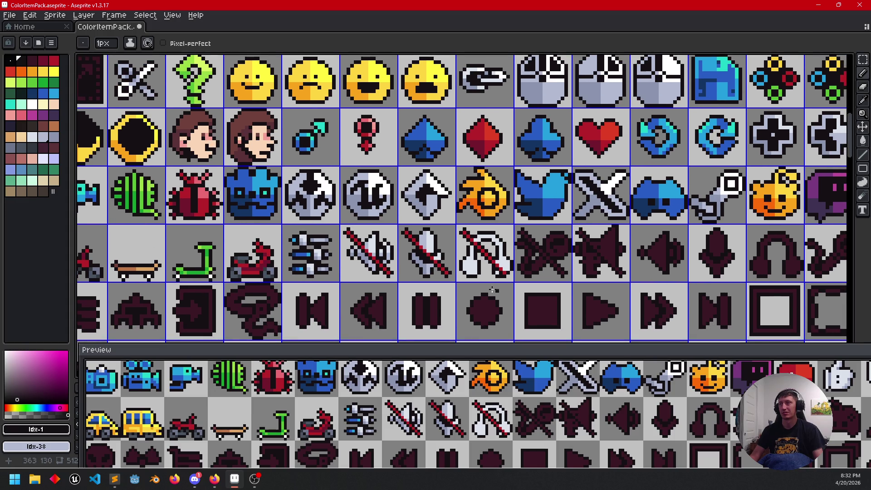
scroll(504, 289, "up", 4)
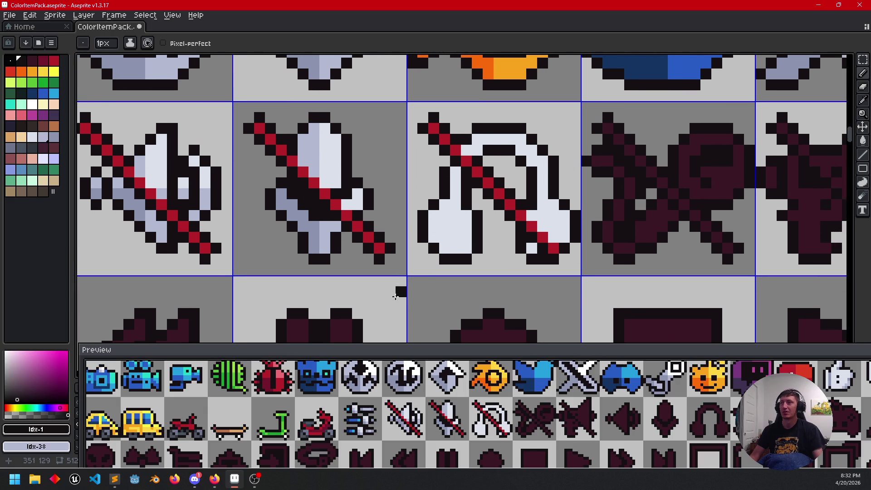
key("i")
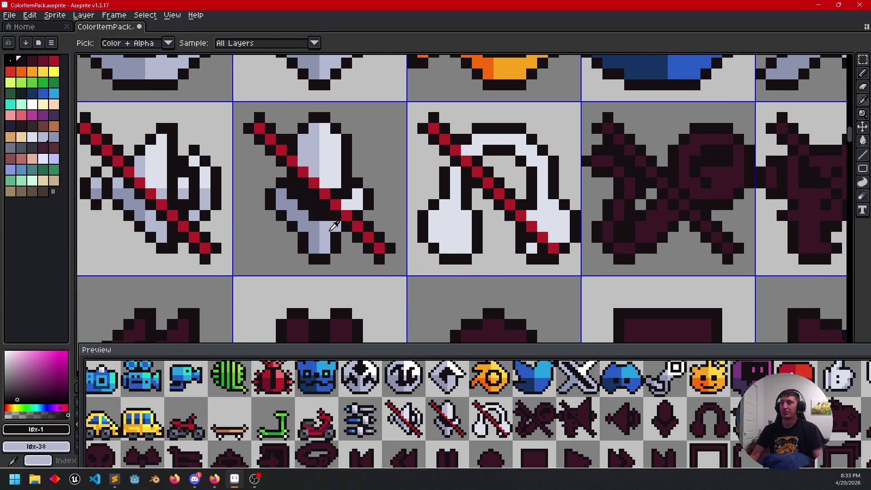
left_click(332, 229, "alt")
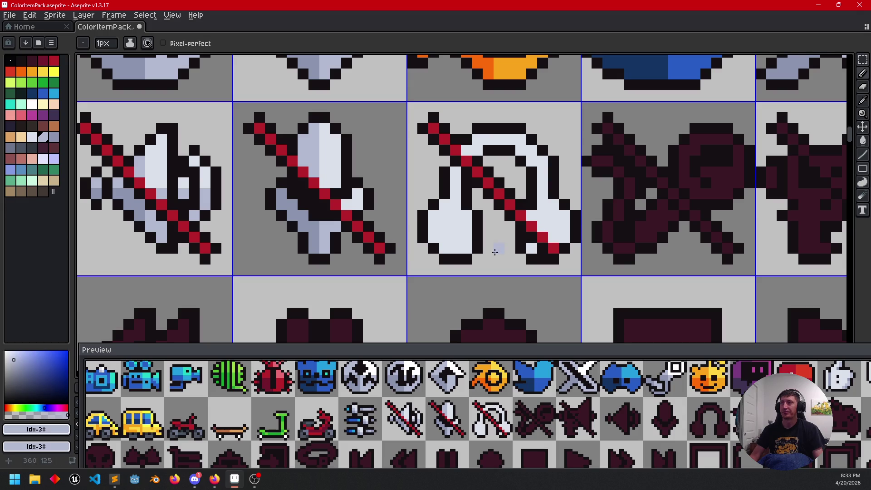
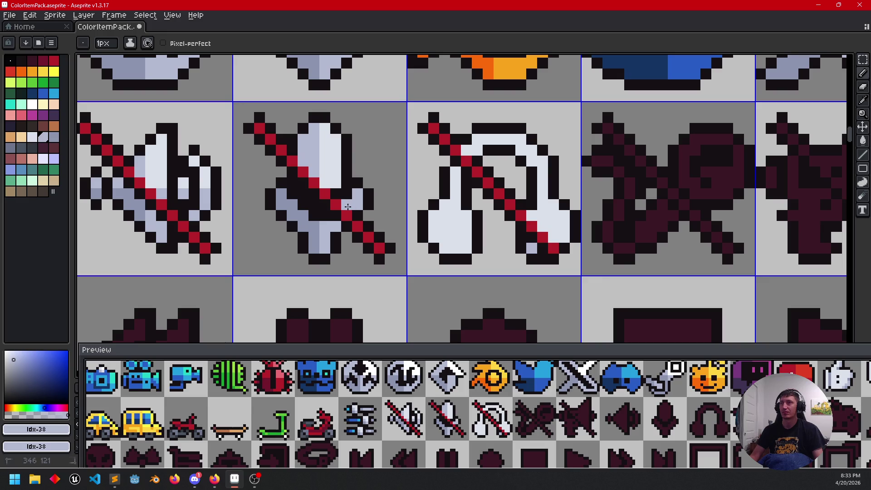
Step: Fill the headphone's right earpiece with the blue-grey sampled from the crossed-out sword icon
scroll(358, 227, "down", 3)
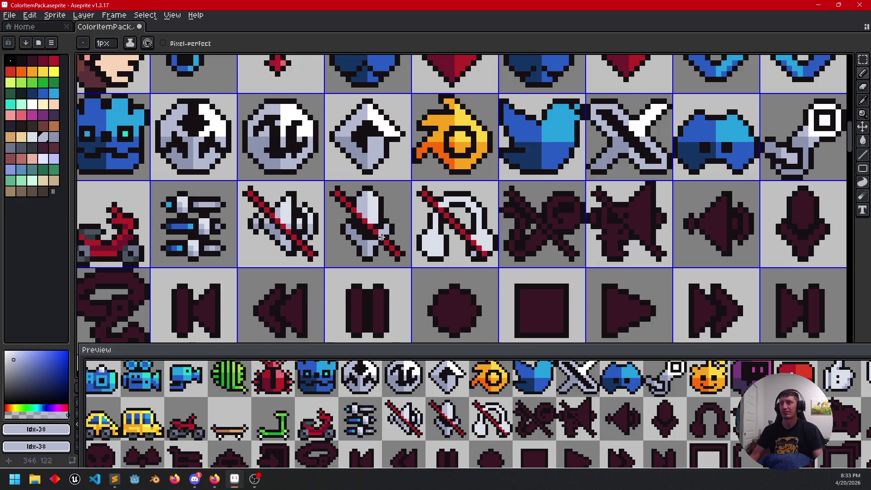
scroll(383, 237, "up", 2)
left_click(370, 195, "alt")
scroll(383, 217, "down", 2)
mouse_move(460, 272)
left_mouse_down()
mouse_move(482, 264)
mouse_move(455, 262)
left_mouse_up()
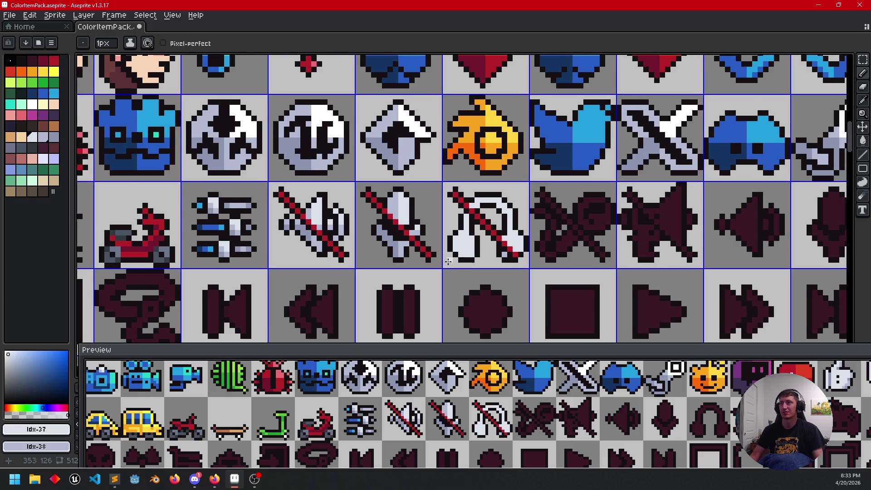
scroll(406, 259, "up", 2)
mouse_move(404, 253)
left_mouse_down()
mouse_move(463, 252)
mouse_move(320, 255)
left_mouse_up()
left_click_drag(539, 254, 472, 266)
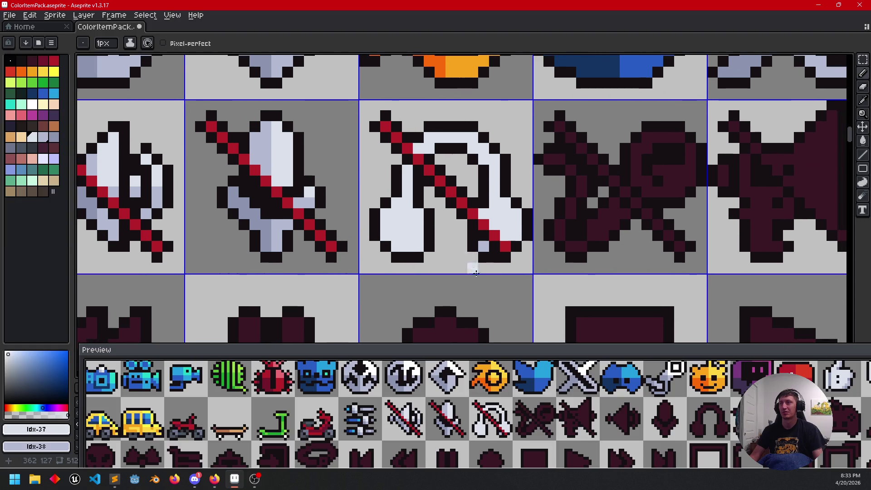
left_click(483, 245, "alt")
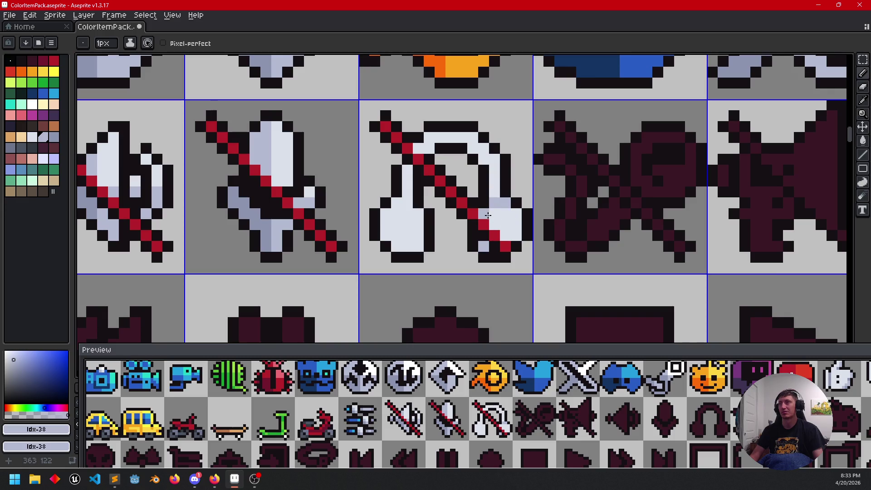
key("g")
left_click(512, 225)
Step: Paint blue-grey shading over the headphone band and fill the left earpiece with the other blue-grey
key("b")
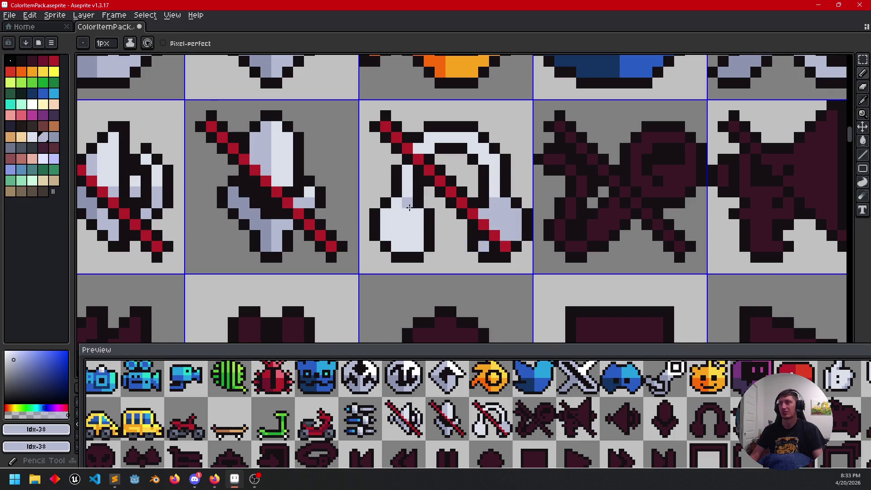
left_click_drag(449, 137, 417, 149)
key("g")
left_click(262, 213, "alt")
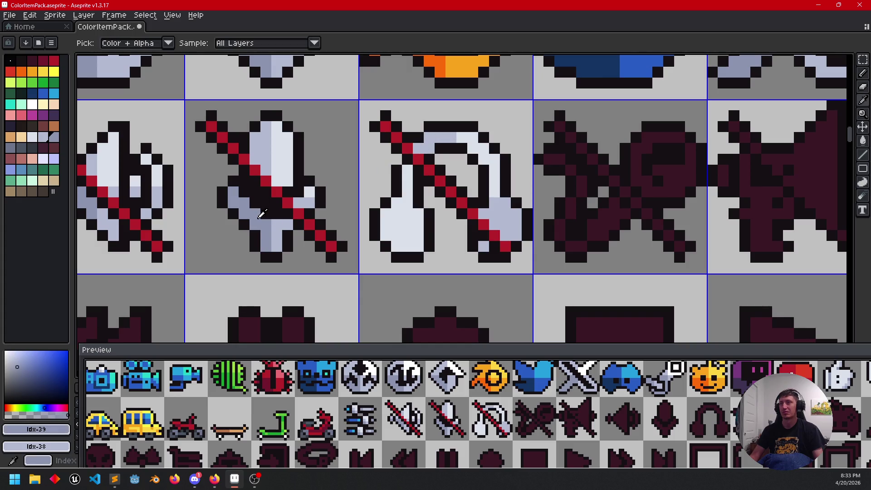
left_click(389, 222)
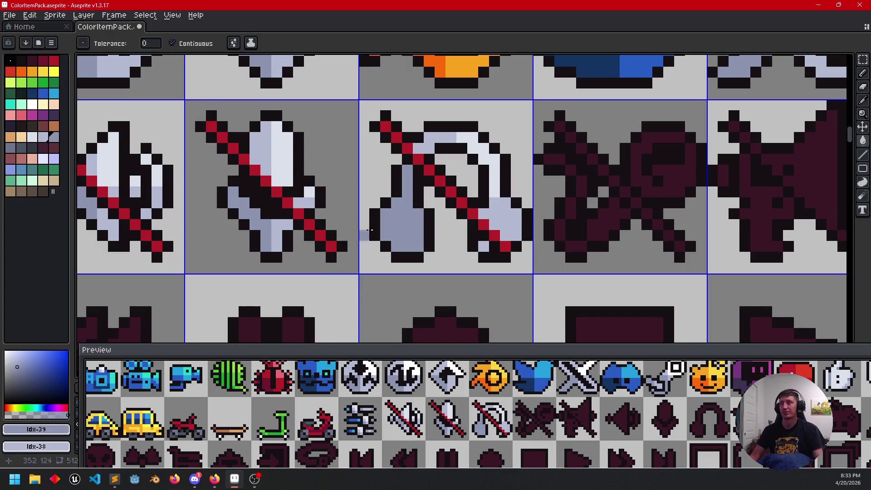
Step: Sample the light shade again and move the view over to the dark magnifier icon
left_click(424, 140, "alt")
key("b")
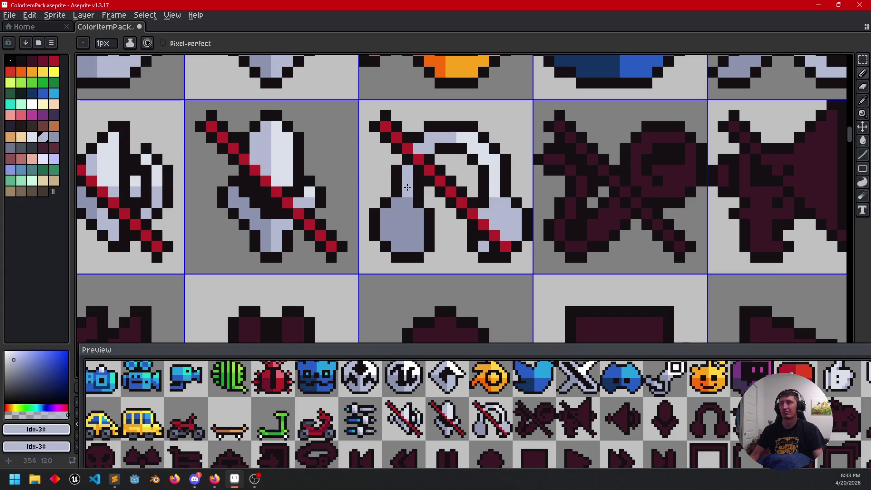
left_click(403, 195, "alt")
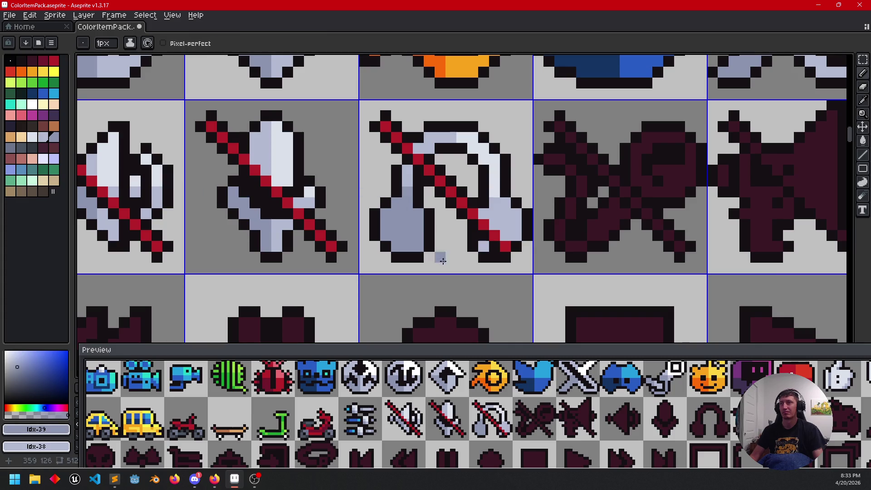
left_click(483, 226, "alt")
scroll(544, 245, "down", 2)
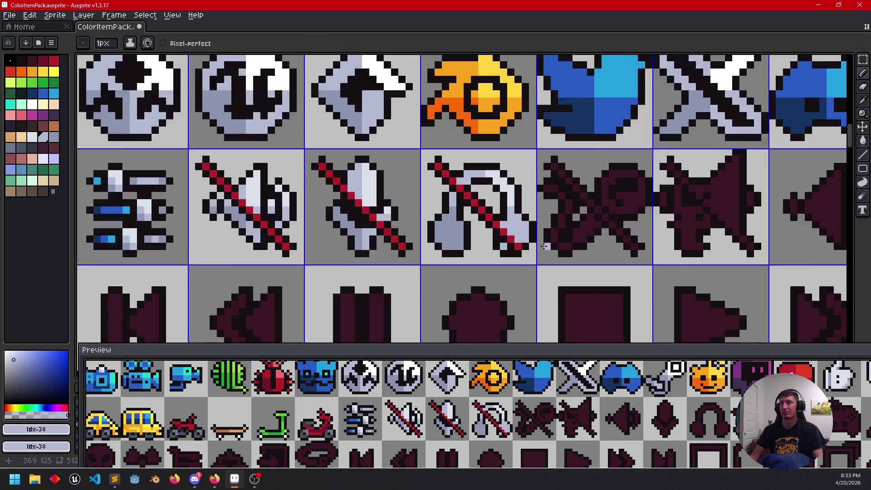
scroll(544, 246, "down", 1)
mouse_move(536, 263)
left_mouse_down()
mouse_move(499, 257)
mouse_move(421, 268)
left_mouse_up()
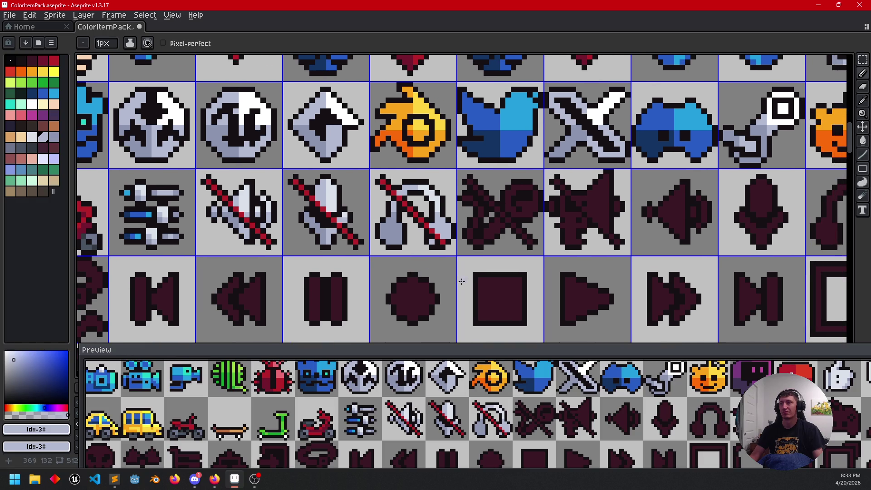
mouse_move(520, 260)
left_mouse_down()
mouse_move(447, 258)
mouse_move(454, 252)
mouse_move(409, 261)
left_mouse_up()
scroll(448, 258, "up", 1)
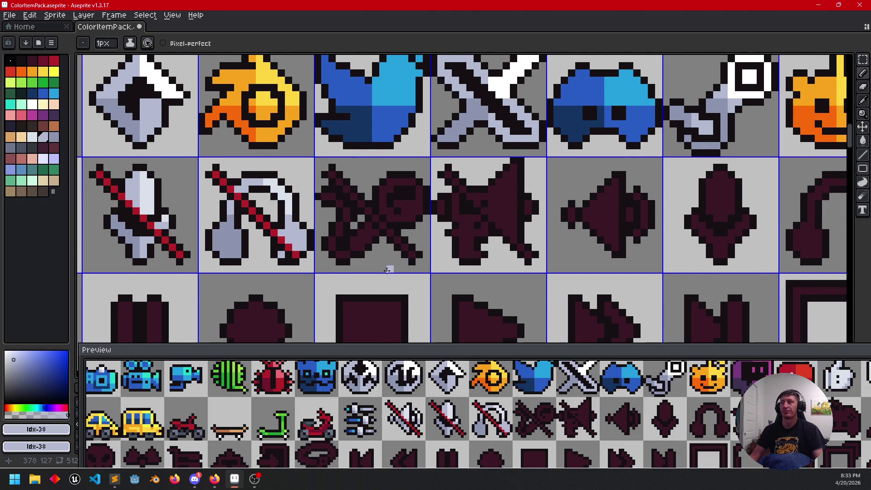
left_click_drag(340, 248, 389, 240)
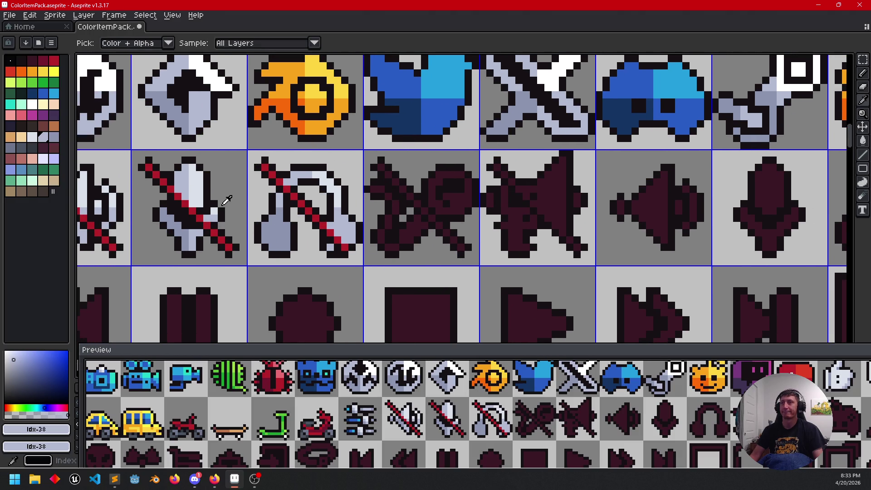
Step: Fill the magnifier's lens first with white, then with light grey-blue
left_click(369, 247, "alt")
key("g")
left_click(433, 186)
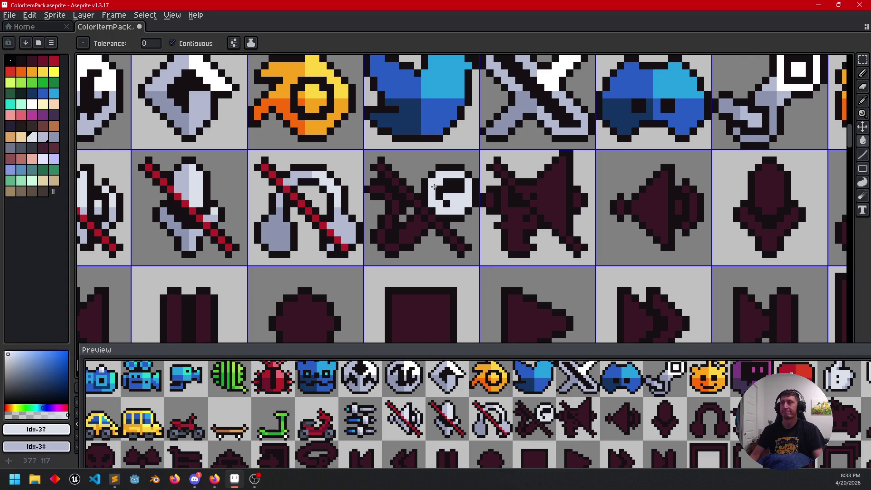
left_click(283, 228, "alt")
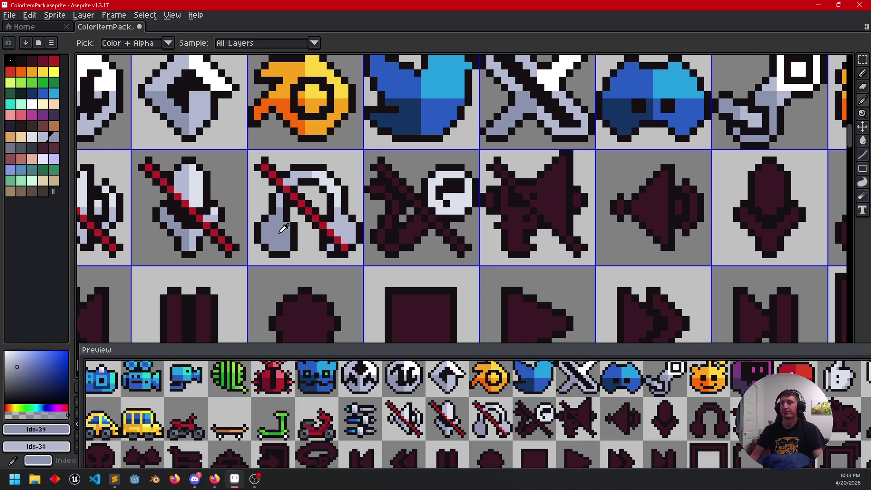
key("b")
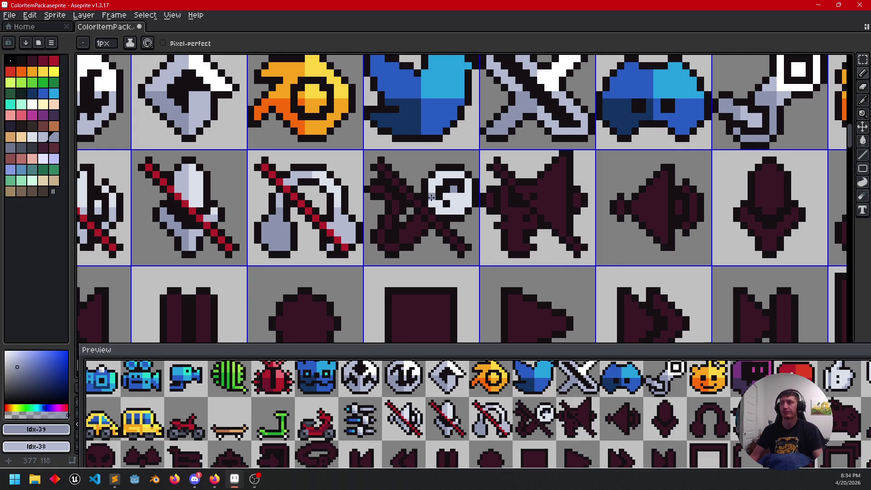
left_click_drag(431, 197, 470, 227)
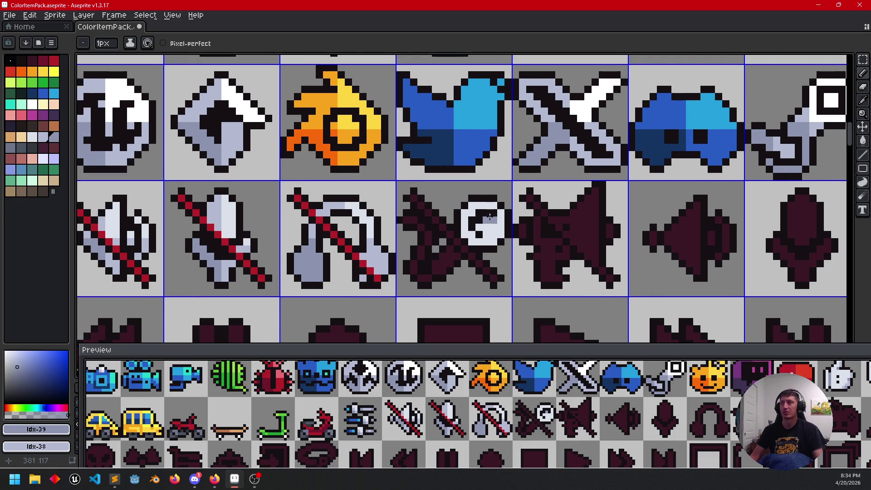
key("g")
left_click(489, 217)
Step: Lighten the lens and fill the magnifier's dark parts with light and darker grey-blue shades
mouse_move(358, 250)
left_mouse_down()
mouse_move(361, 214)
mouse_move(383, 208)
left_mouse_up()
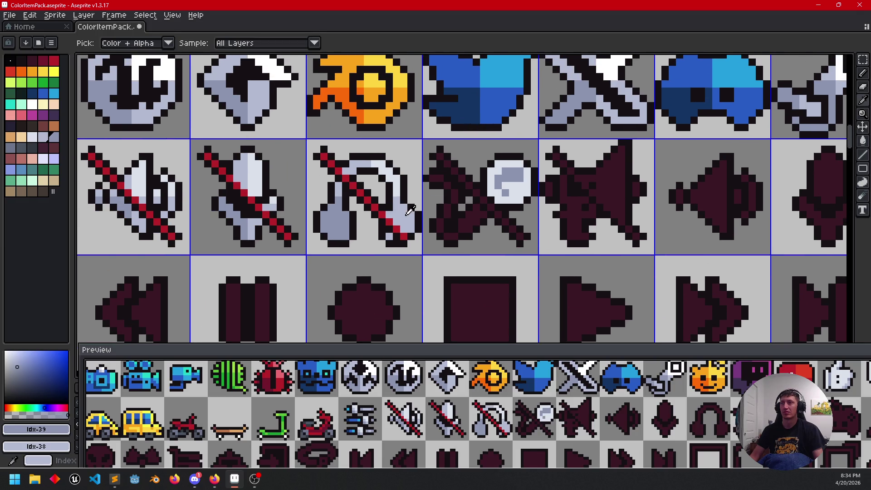
left_click(522, 186, "alt")
left_click(513, 172)
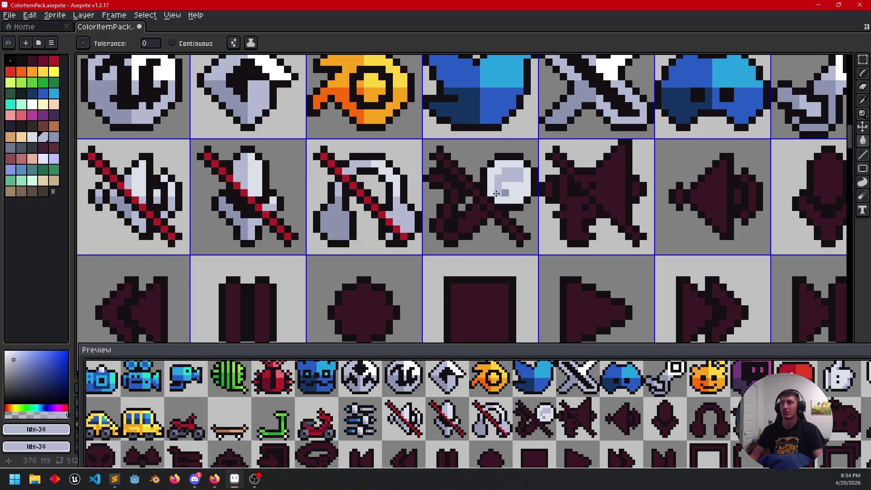
left_click_drag(470, 214, 451, 228)
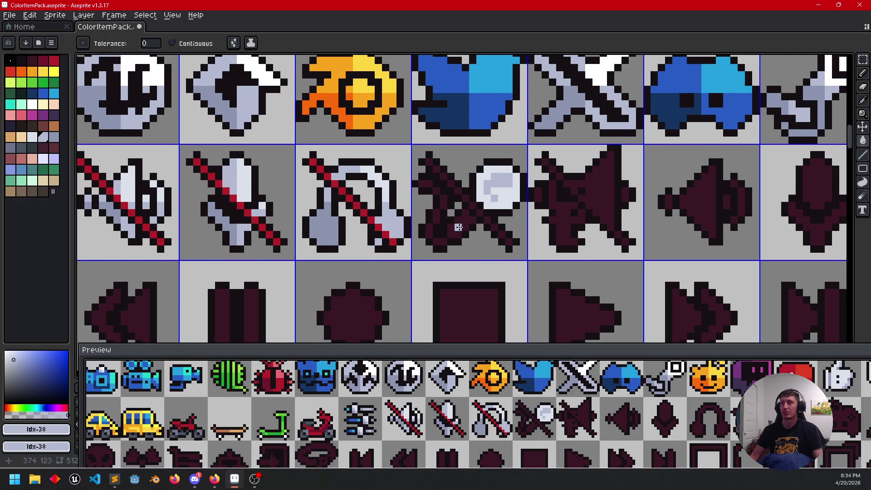
left_click(460, 224)
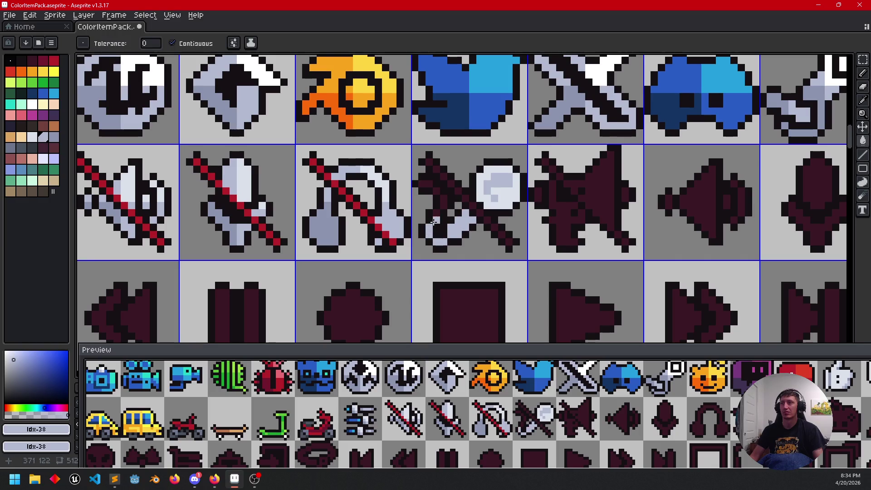
left_click(318, 234, "alt")
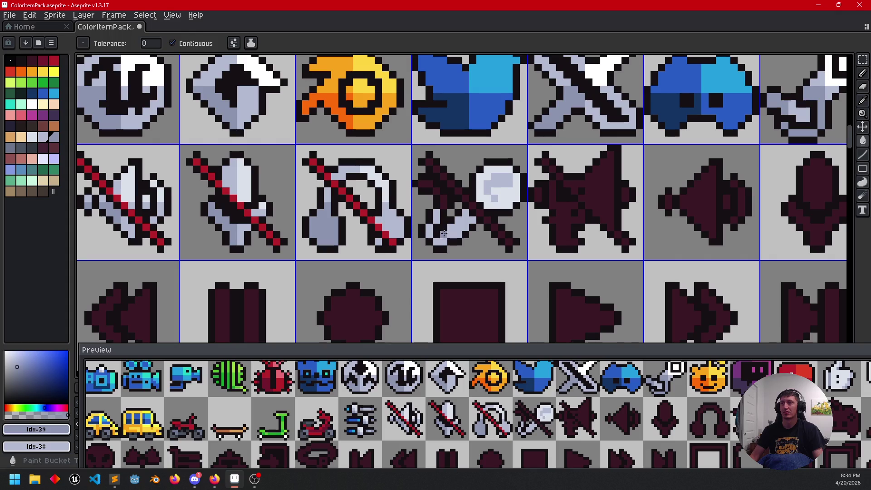
left_click(453, 232)
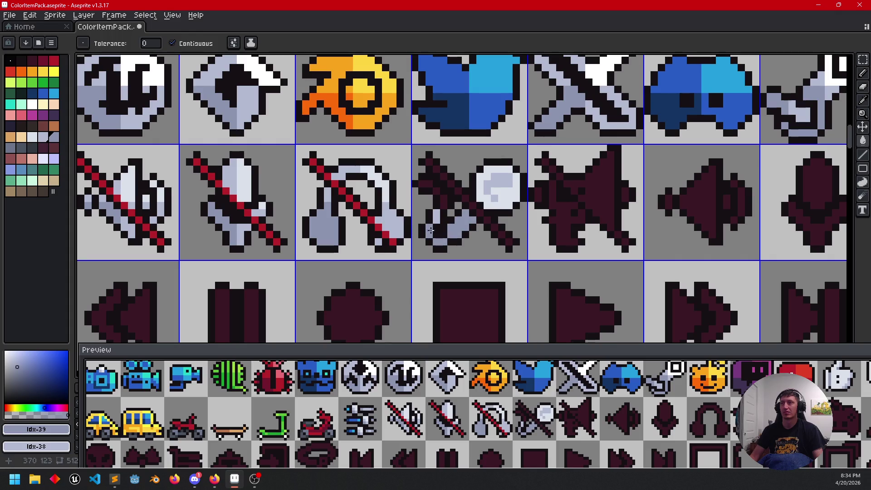
left_click(336, 192, "alt")
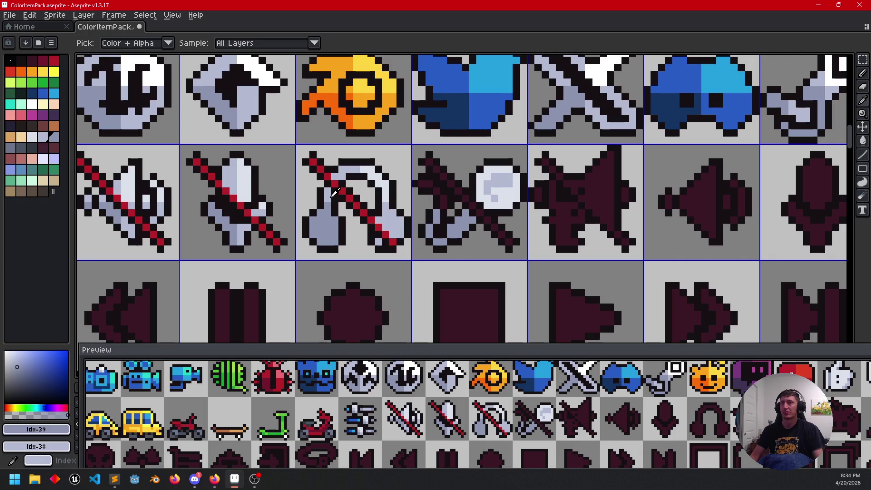
key("b")
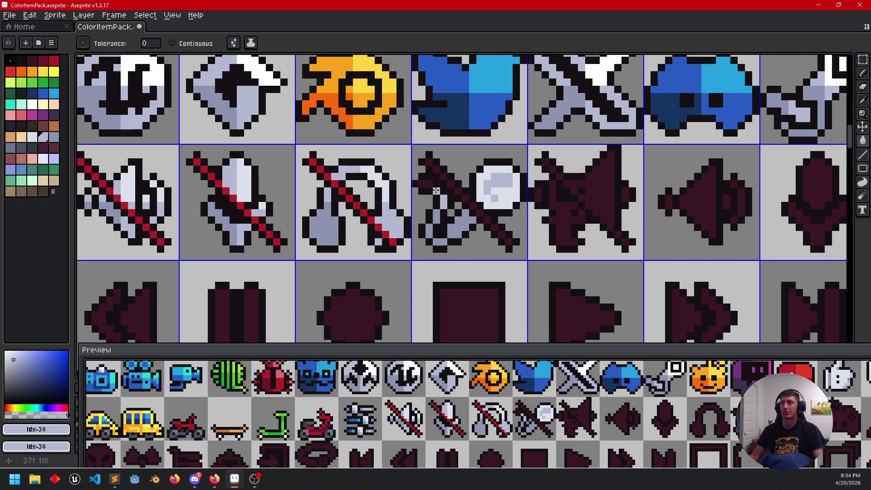
Step: Draw a red diagonal slash across the magnifier using red sampled from an existing slash
scroll(454, 225, "up", 1)
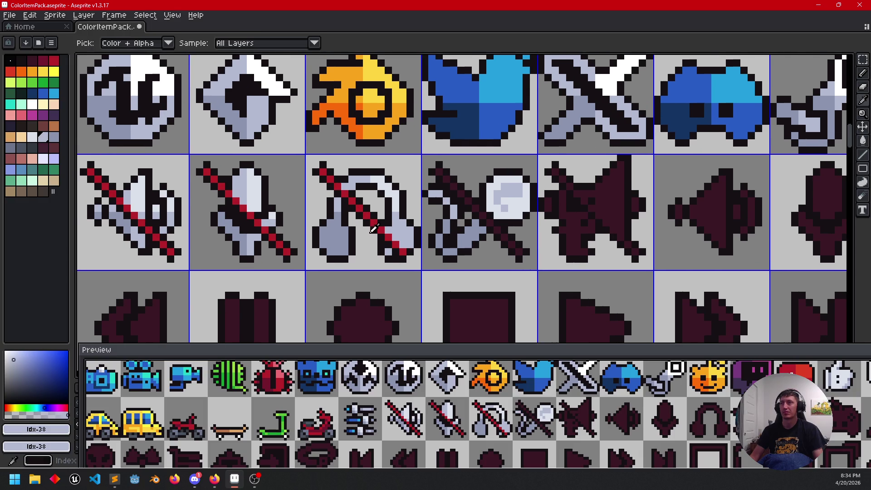
left_click(389, 223, "alt")
key("l")
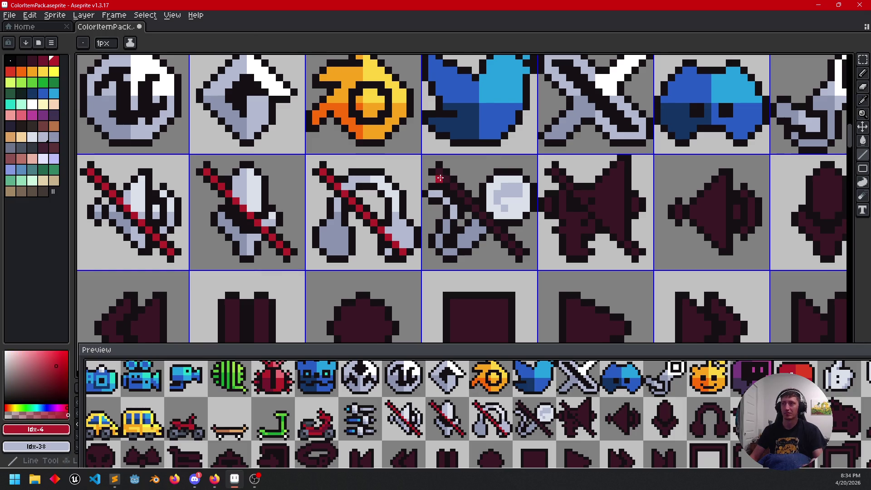
left_click_drag(437, 169, 518, 252)
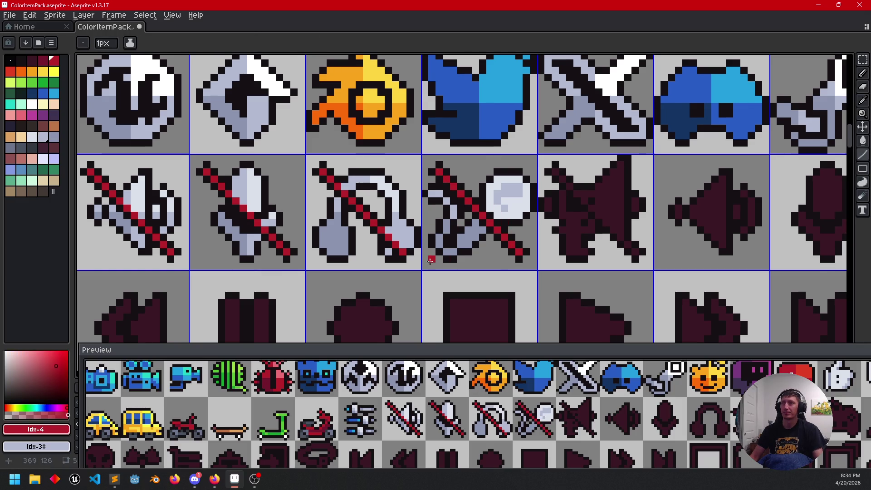
Step: Sample the lens's white shade and fill the lens's lower grey patch white
scroll(437, 261, "down", 1)
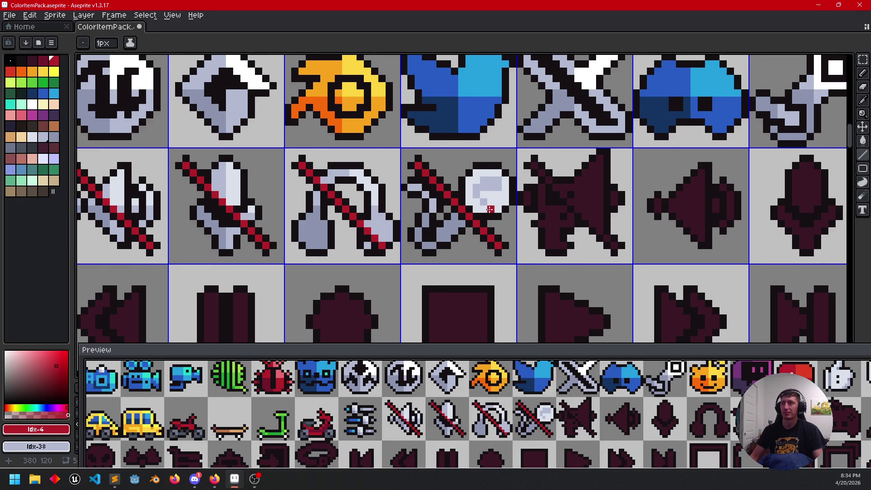
key("i")
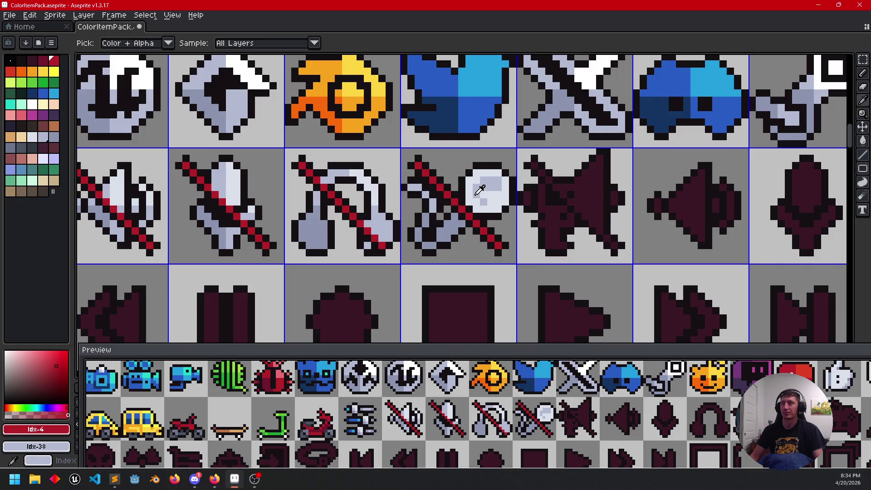
left_click(480, 198)
key("b")
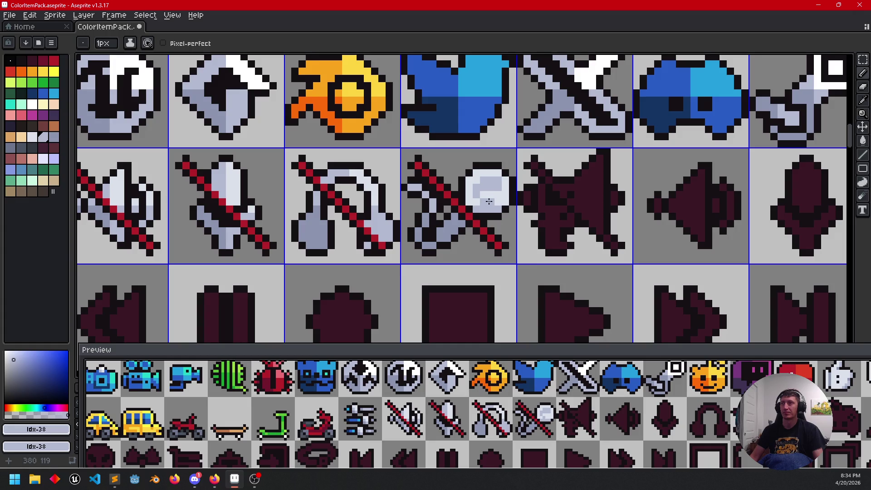
key("i")
left_click(489, 201)
key("b")
key("g")
left_click(477, 192)
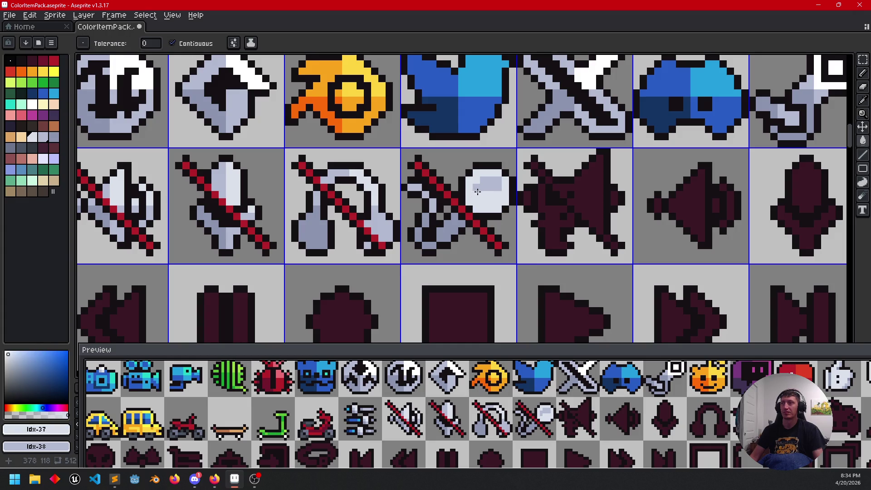
Step: Undo the previous fill and refill the lens's grey patches white
key("b")
key("ctrl+z")
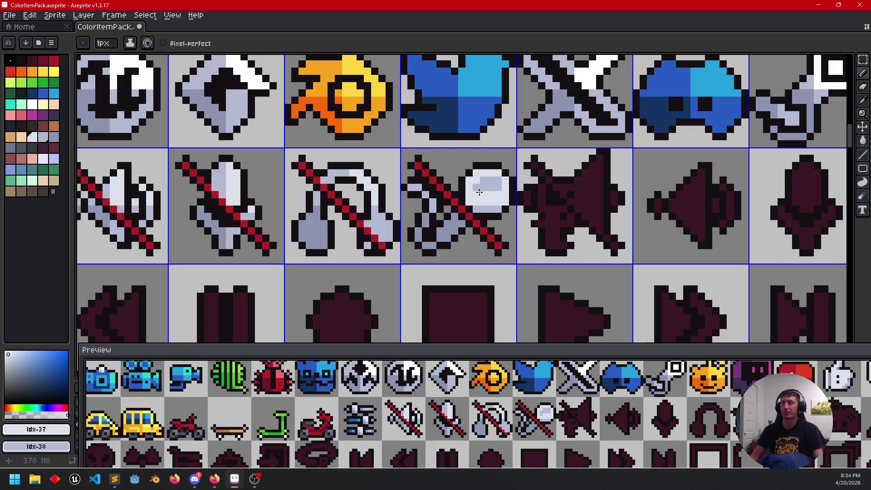
mouse_move(520, 216)
left_mouse_down()
mouse_move(566, 215)
mouse_move(566, 231)
left_mouse_up()
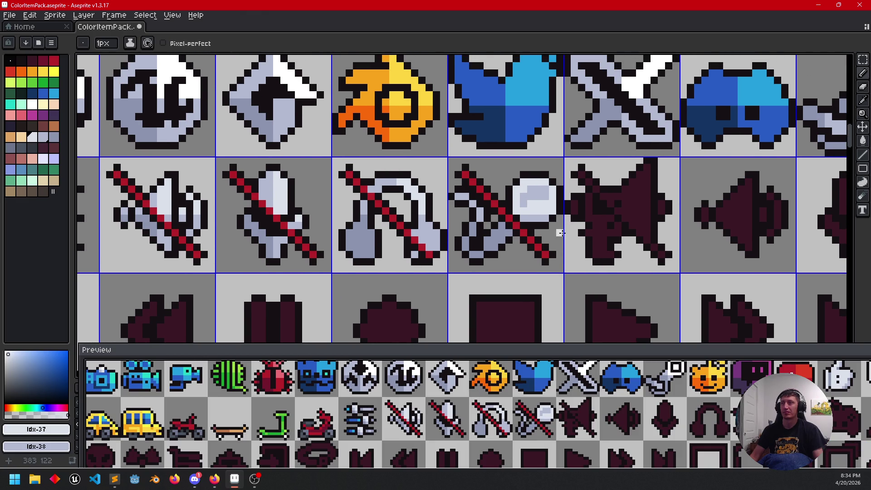
scroll(561, 233, "down", 3)
scroll(575, 232, "up", 2)
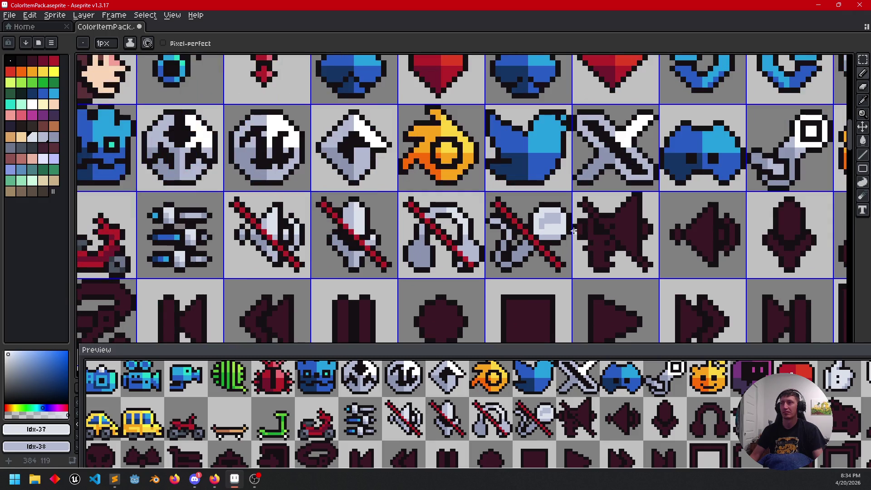
key("g")
left_click(551, 222)
scroll(601, 262, "left", 2)
scroll(601, 262, "down", 1)
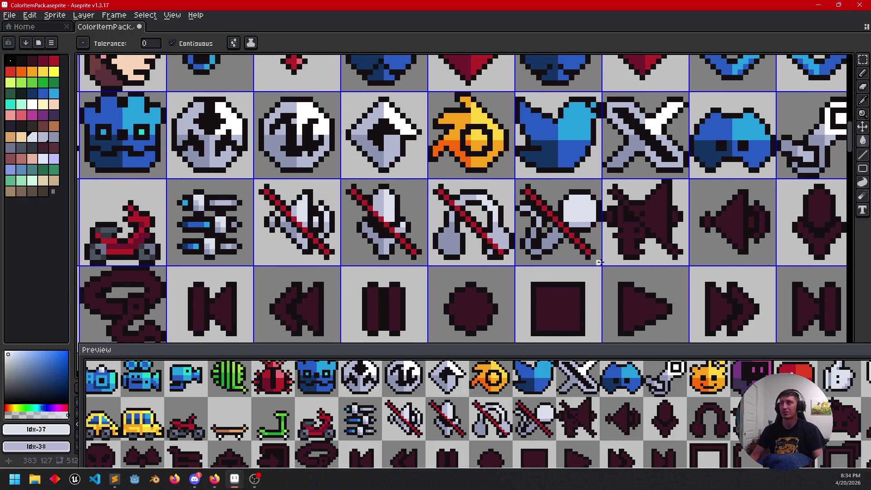
scroll(601, 261, "down", 2)
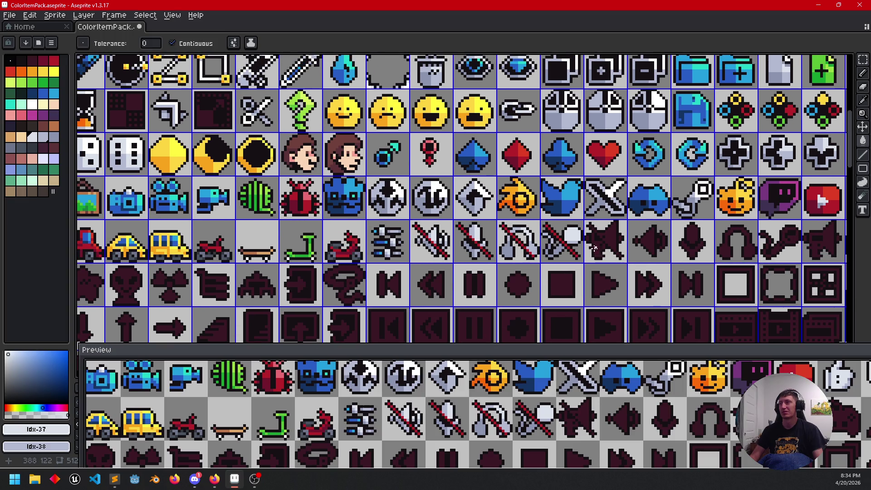
scroll(594, 248, "up", 3)
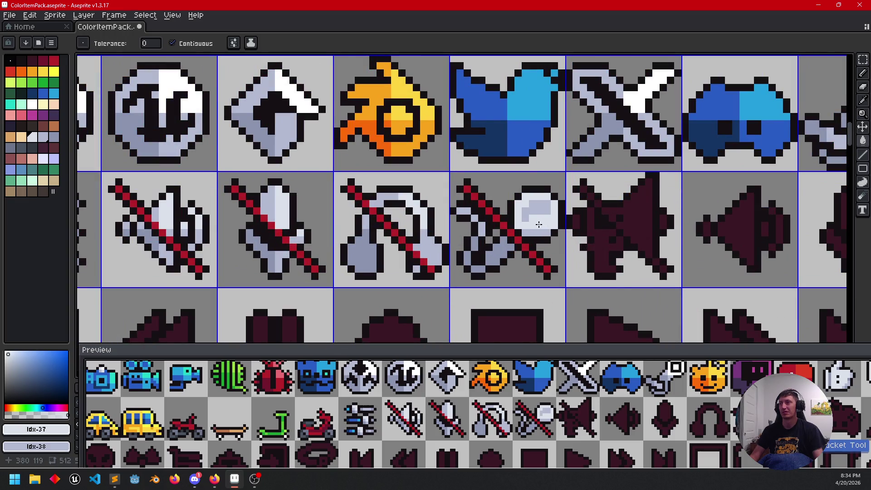
key("i")
key("g")
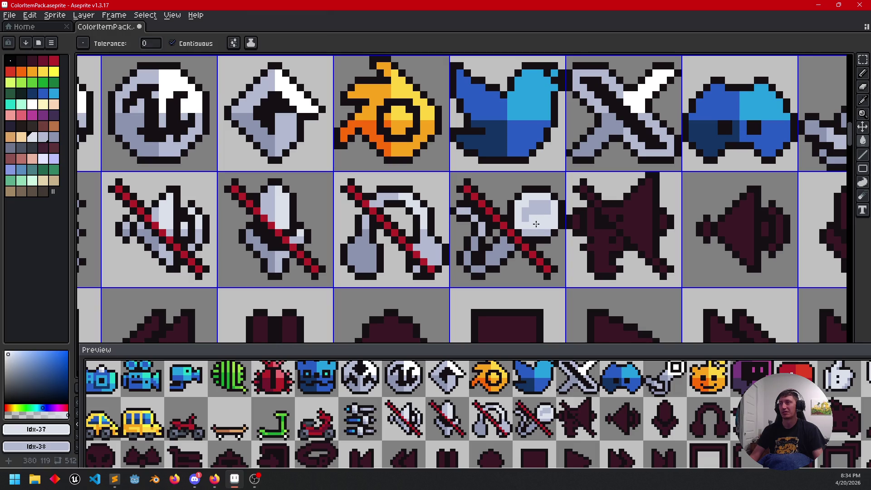
left_click(535, 214)
Step: Draw a light grey highlight stroke and two grey pixels on the lens's right side
key("b")
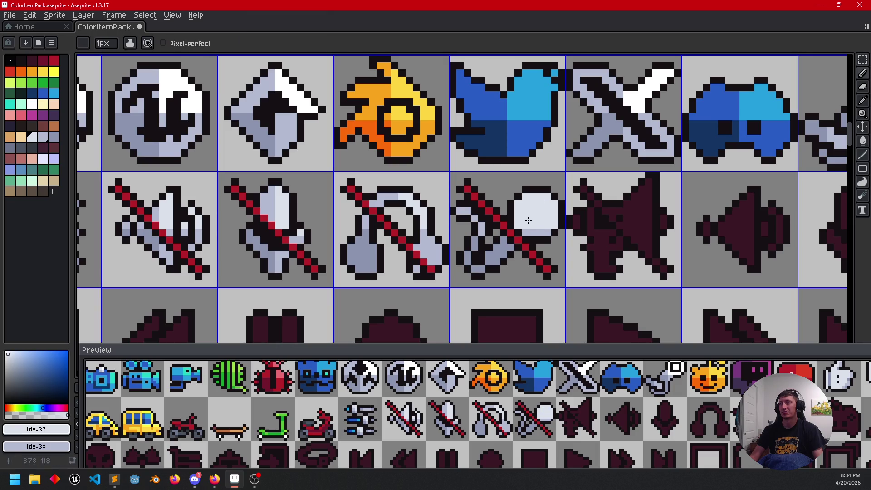
left_click(532, 232, "alt")
left_click_drag(532, 222, 532, 208)
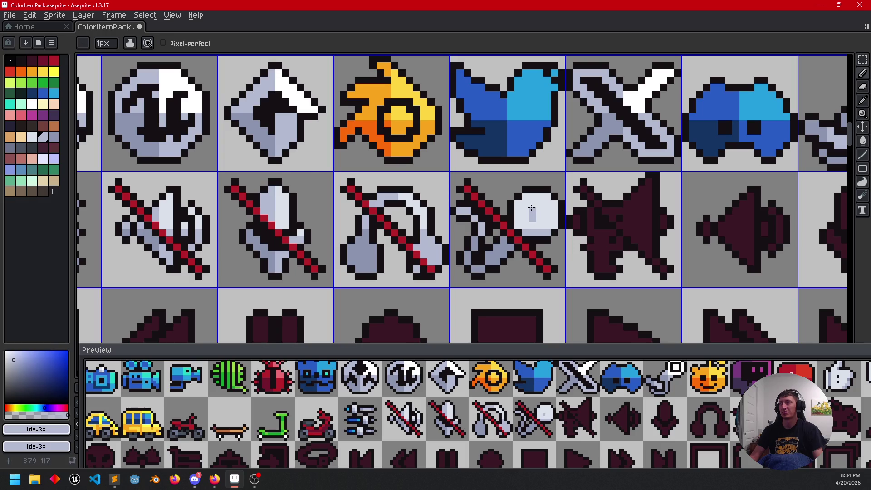
left_click(547, 204)
left_click(547, 217)
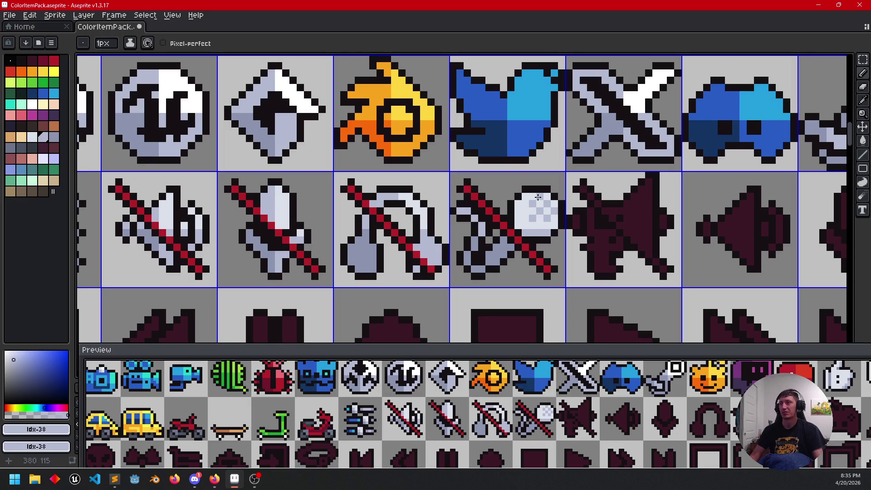
Step: Compare the highlight with undo/redo, then pick a darker shade and view the lower icon rows
mouse_move(511, 283)
left_mouse_down()
mouse_move(540, 256)
mouse_move(529, 269)
left_mouse_up()
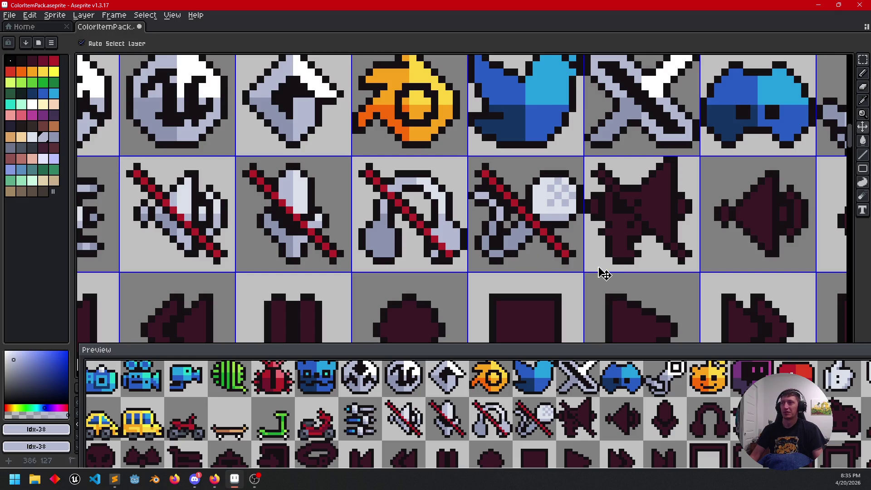
key("ctrl+z")
key("ctrl+z")
key("ctrl+z")
key("ctrl+z")
key("ctrl+z")
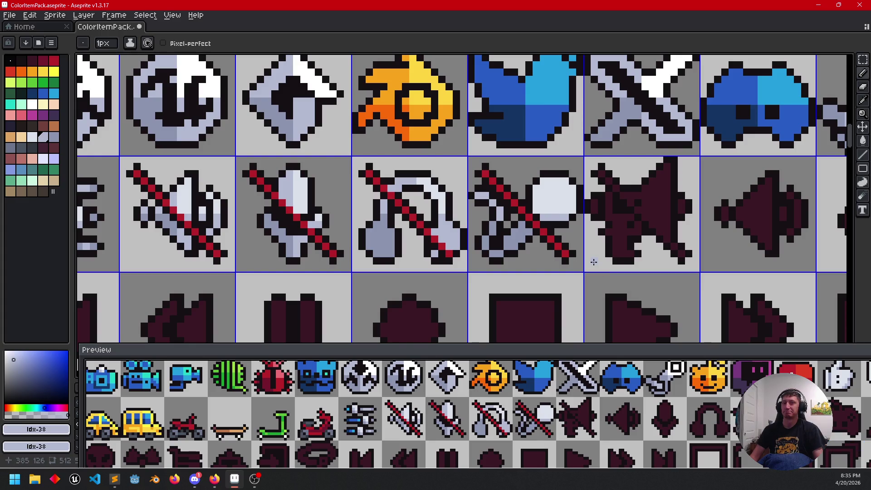
key("ctrl+y")
left_click_drag(584, 264, 564, 270)
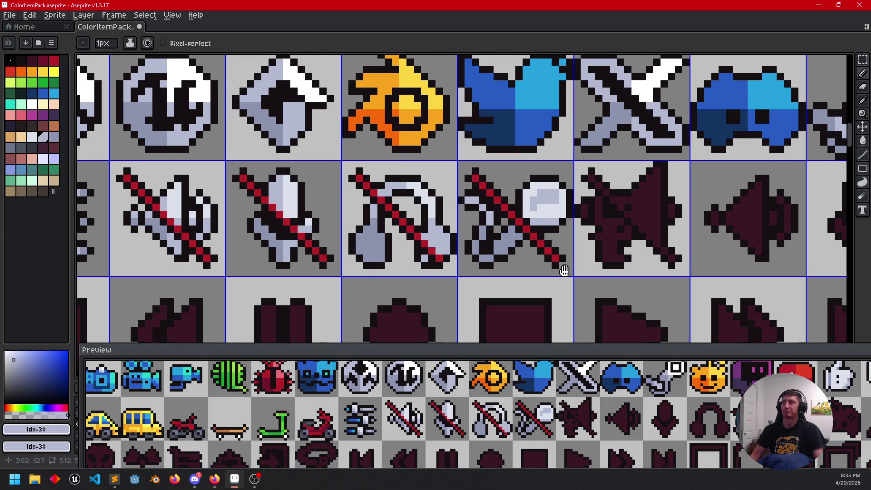
left_click(493, 239, "alt")
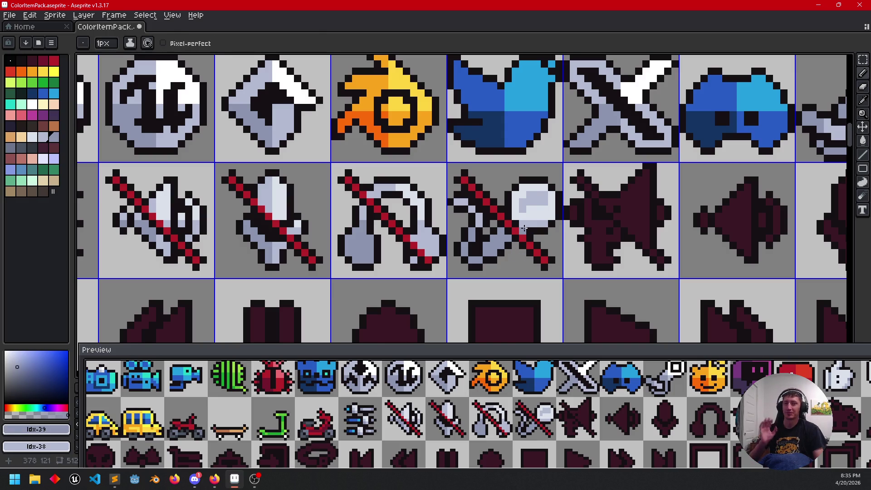
scroll(573, 248, "down", 2)
mouse_move(572, 248)
left_mouse_down()
mouse_move(493, 289)
mouse_move(492, 212)
mouse_move(496, 222)
left_mouse_up()
scroll(496, 221, "down", 5)
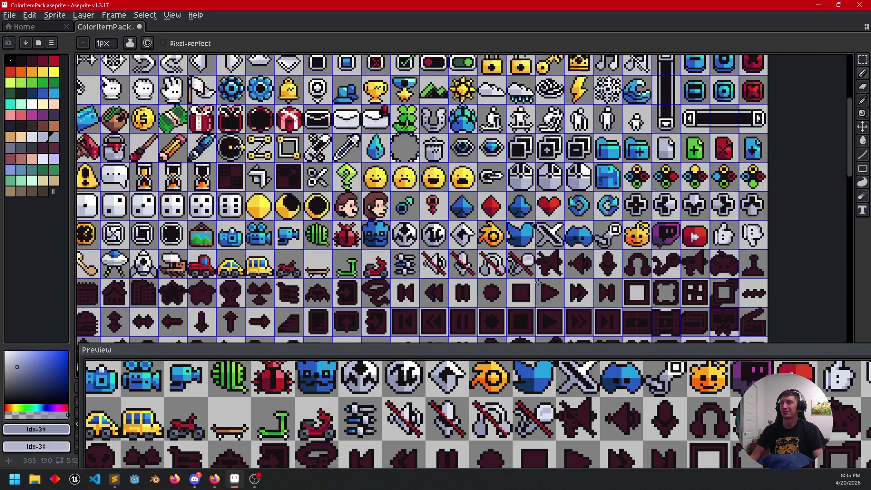
scroll(496, 221, "up", 4)
scroll(567, 295, "up", 3)
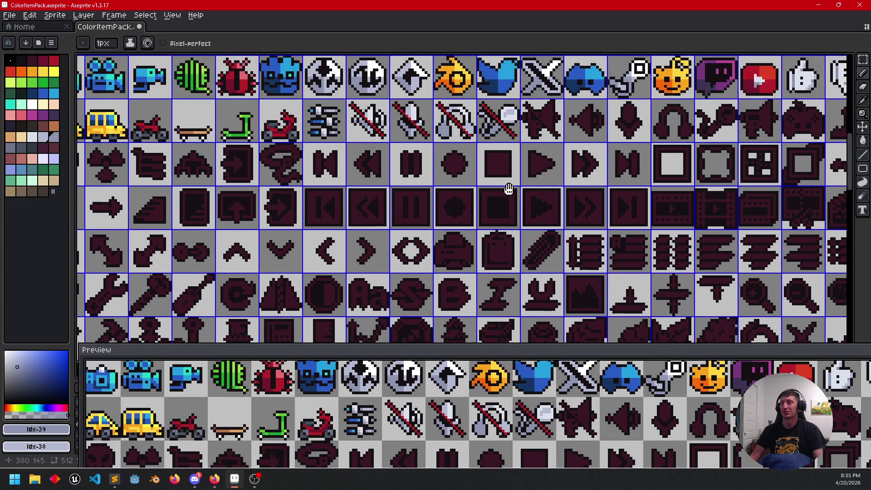
scroll(492, 229, "up", 2)
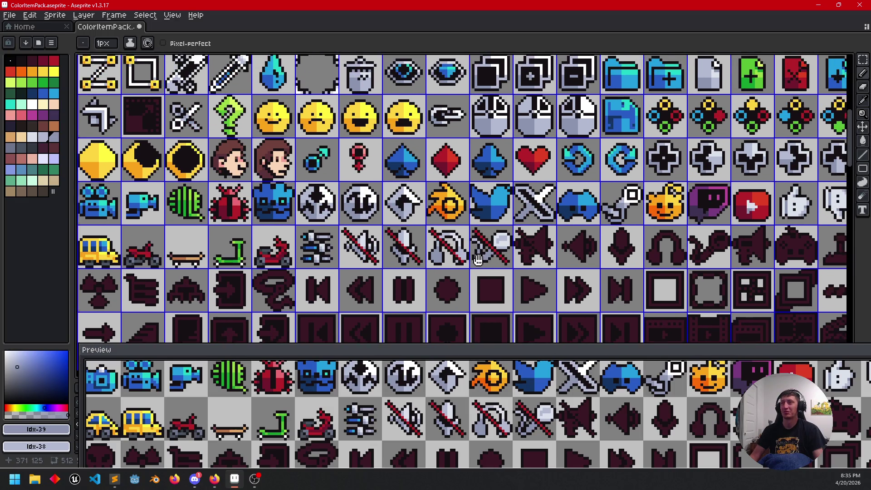
left_click_drag(560, 283, 490, 282)
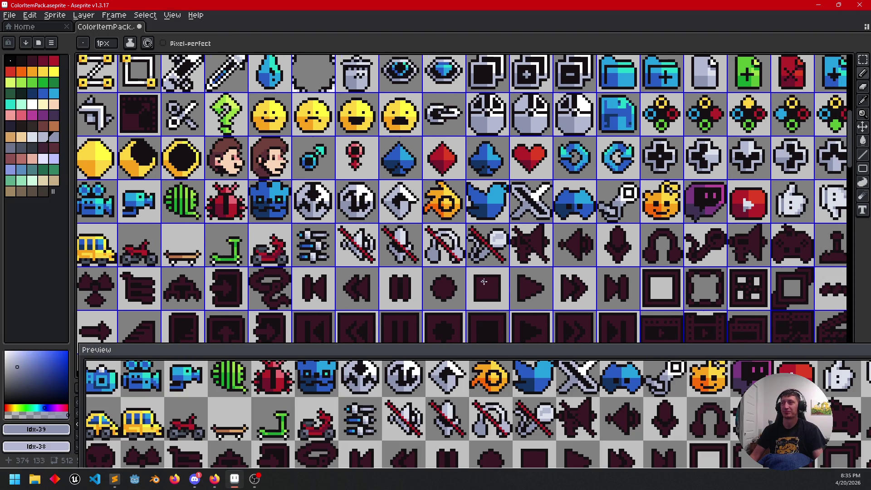
scroll(485, 279, "up", 2)
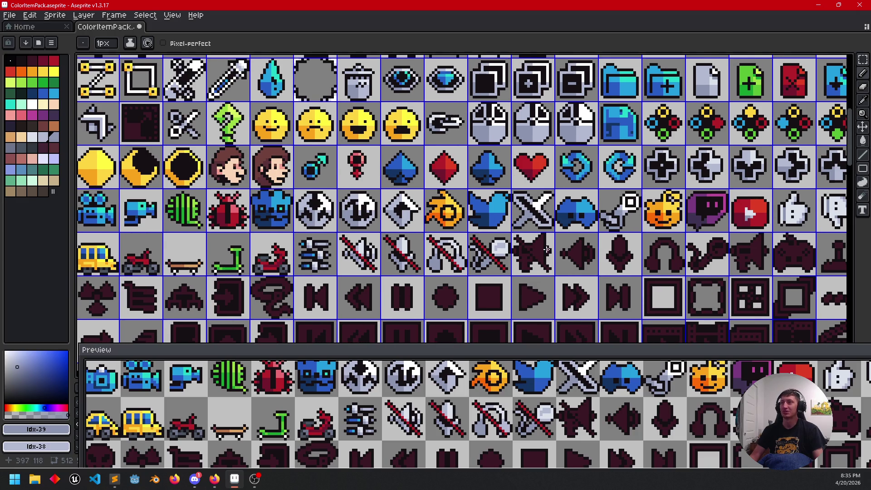
scroll(496, 270, "up", 1)
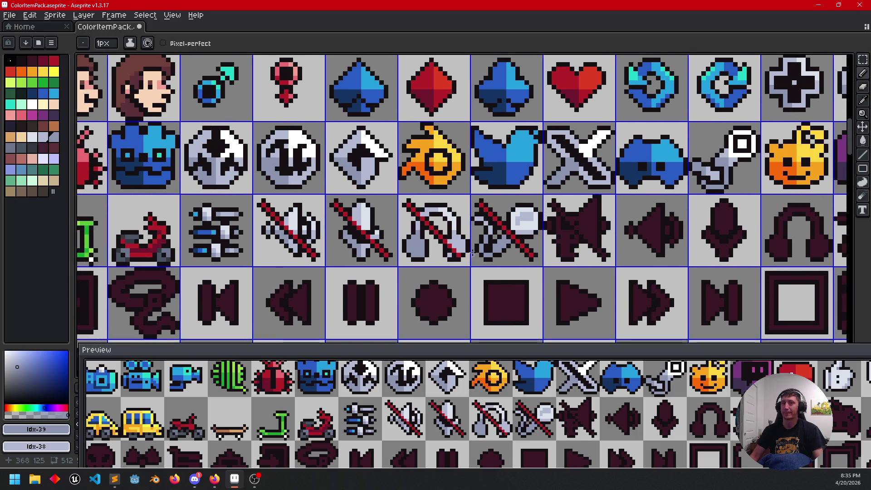
mouse_move(490, 250)
left_mouse_down()
mouse_move(475, 255)
mouse_move(483, 289)
mouse_move(526, 269)
left_mouse_up()
scroll(472, 260, "up", 2)
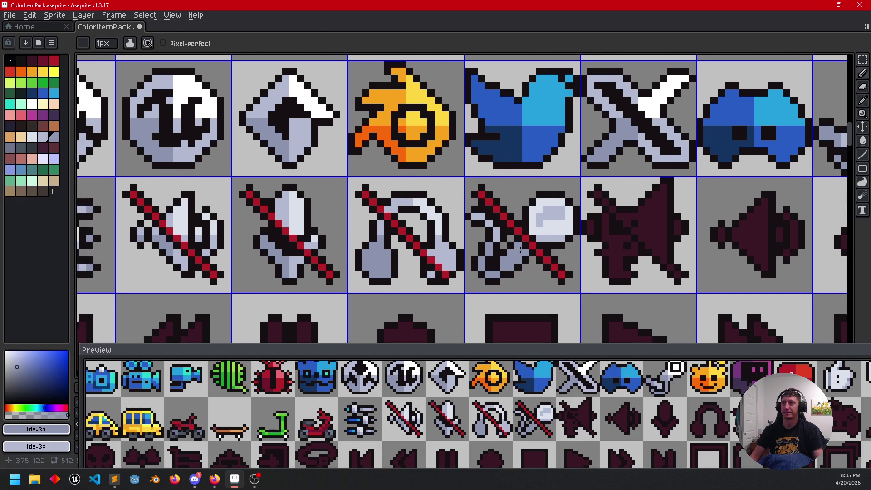
Step: Paint the magnifier handle with light grey-blue palette shade Idx-38, then sample a darker shade
left_click(543, 227, "alt")
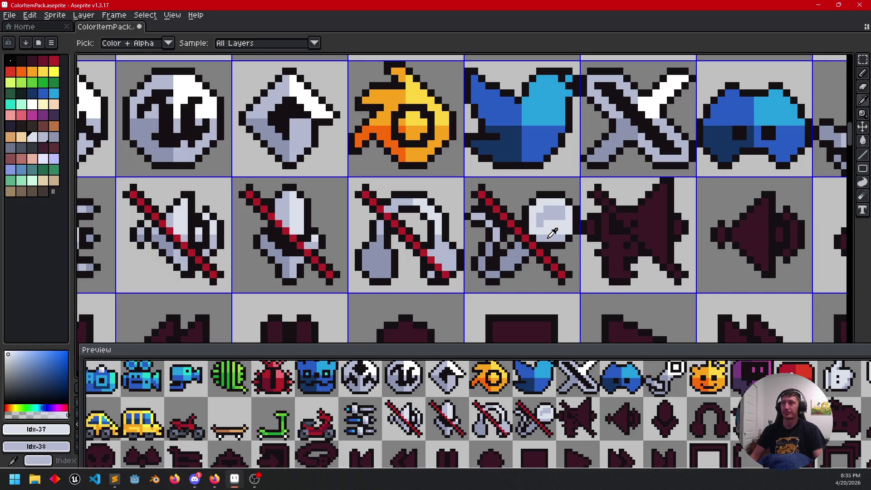
left_click(553, 232, "alt")
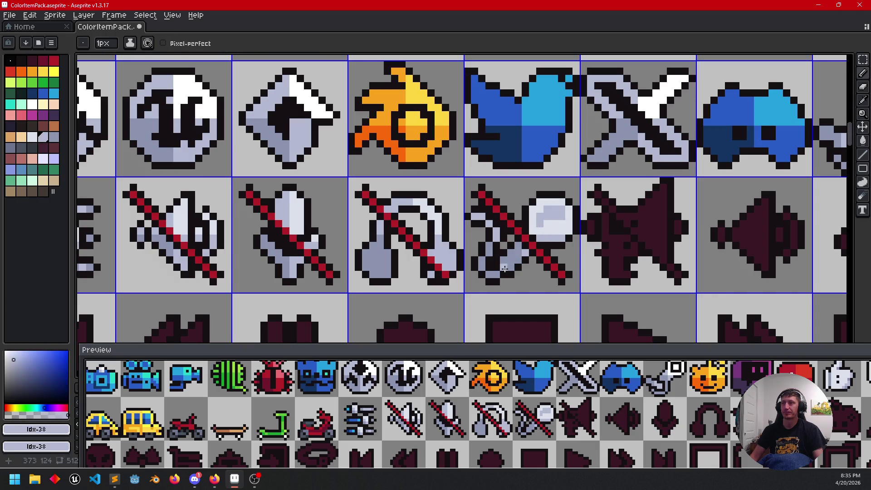
left_click_drag(516, 267, 522, 256)
scroll(587, 249, "down", 1)
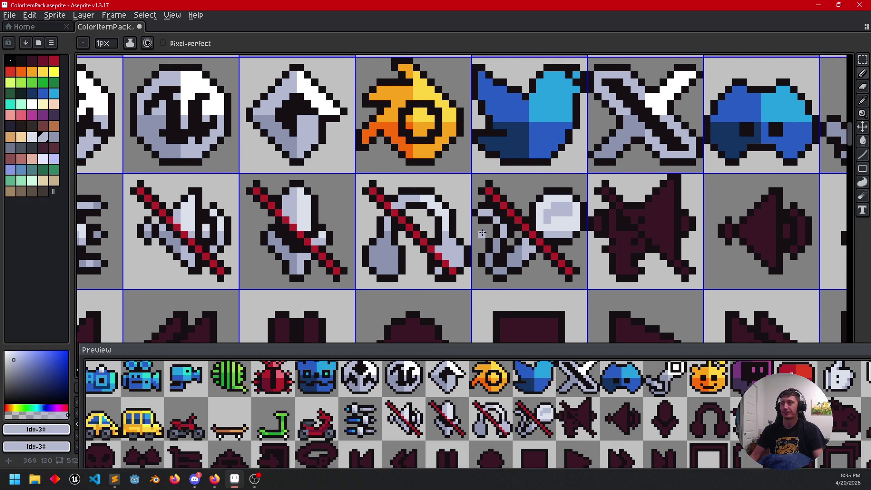
scroll(567, 263, "down", 2)
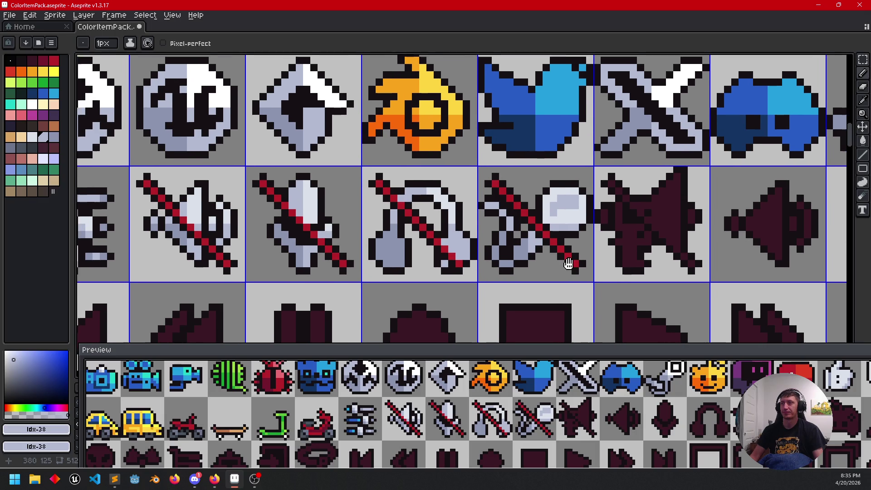
key("alt")
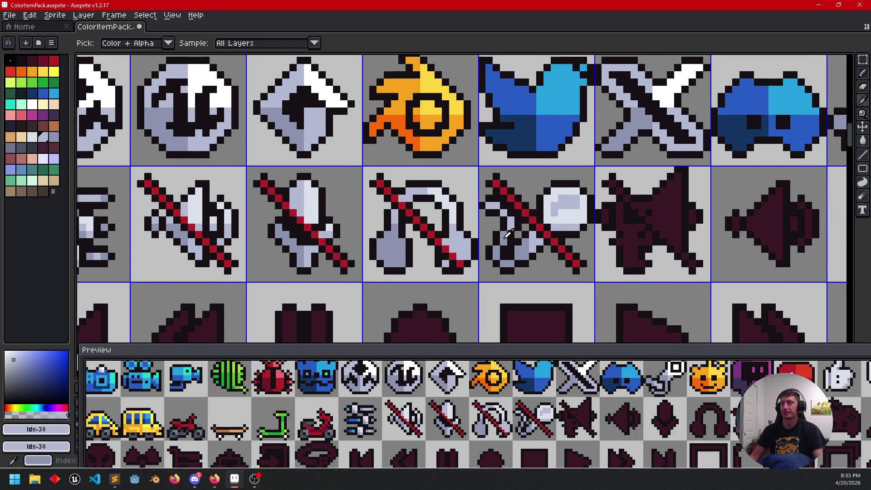
left_click(509, 235, "alt")
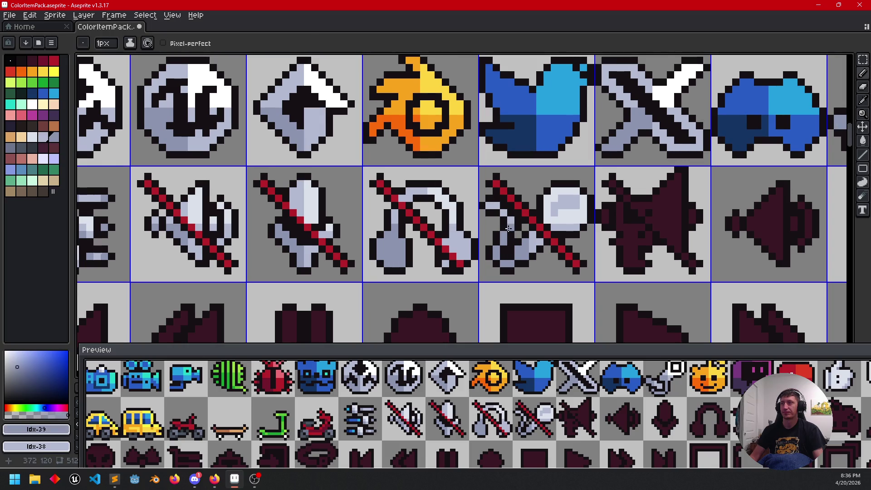
Step: Save the icon sheet to ColorItemPack.aseprite
mouse_move(583, 262)
left_mouse_down()
mouse_move(597, 245)
mouse_move(601, 259)
mouse_move(583, 278)
left_mouse_up()
scroll(599, 275, "down", 3)
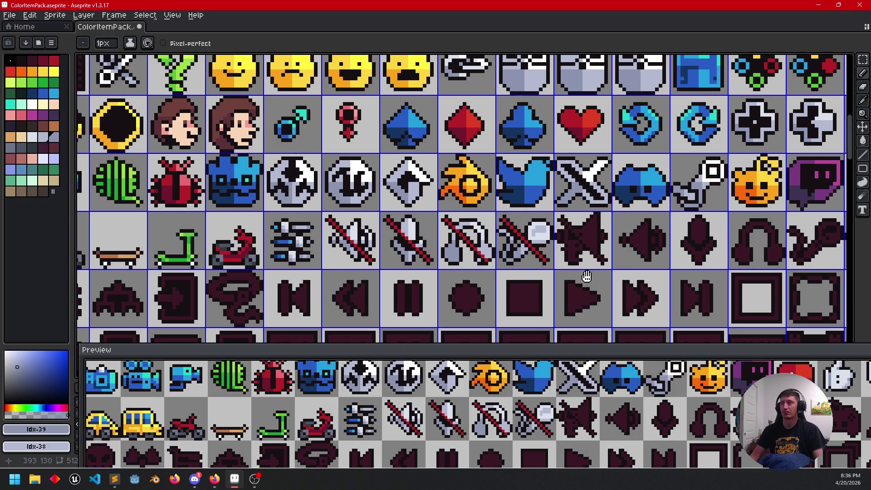
scroll(585, 272, "right", 3)
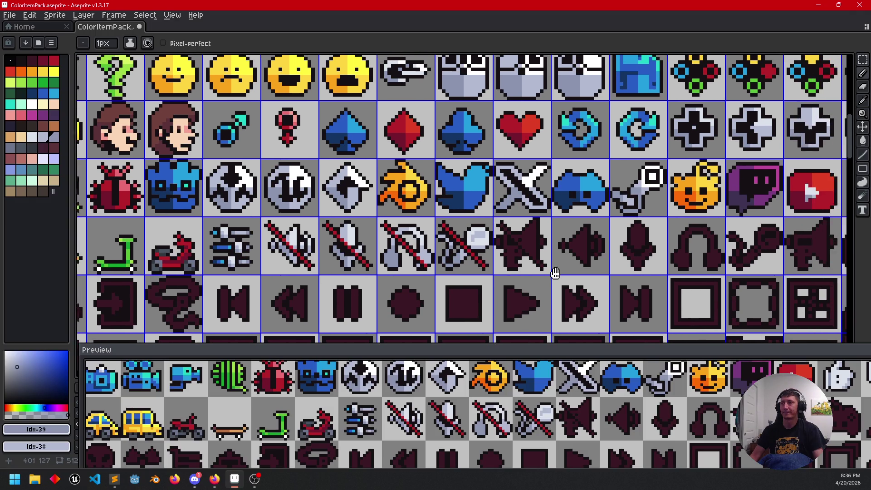
key("ctrl+s")
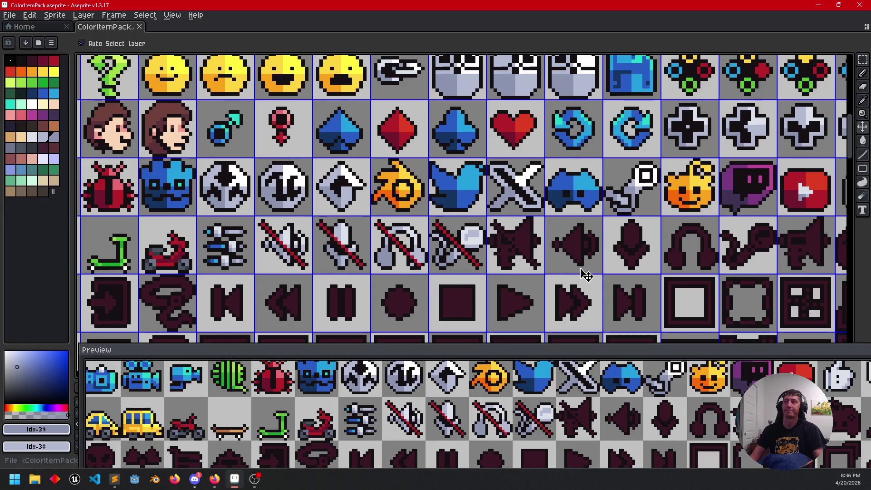
scroll(585, 273, "down", 2)
mouse_move(582, 286)
left_mouse_down()
mouse_move(581, 259)
mouse_move(599, 246)
left_mouse_up()
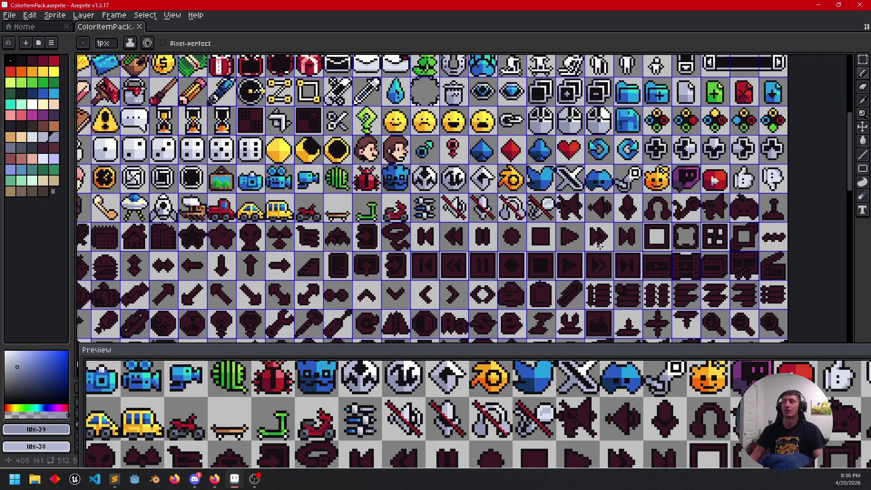